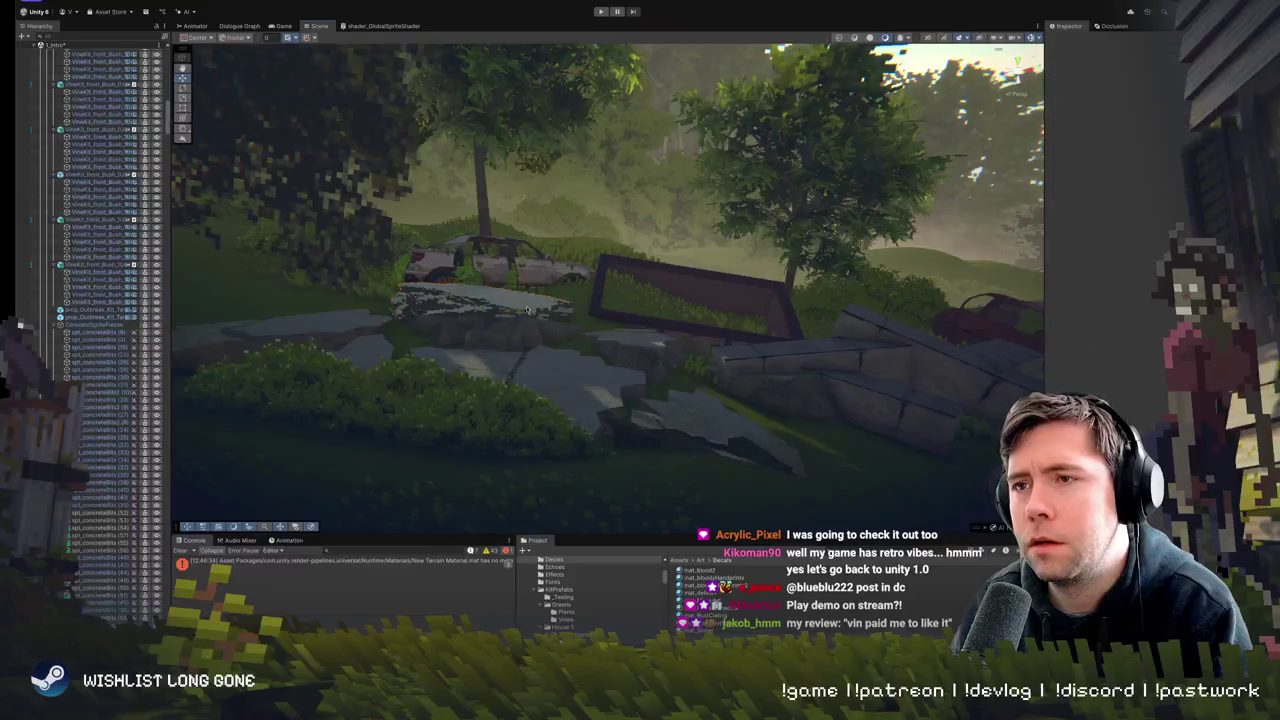
- Tilt the Road_Fragments slab beside the path flatter with the Rotate gizmo
key("f")
left_click(766, 365)
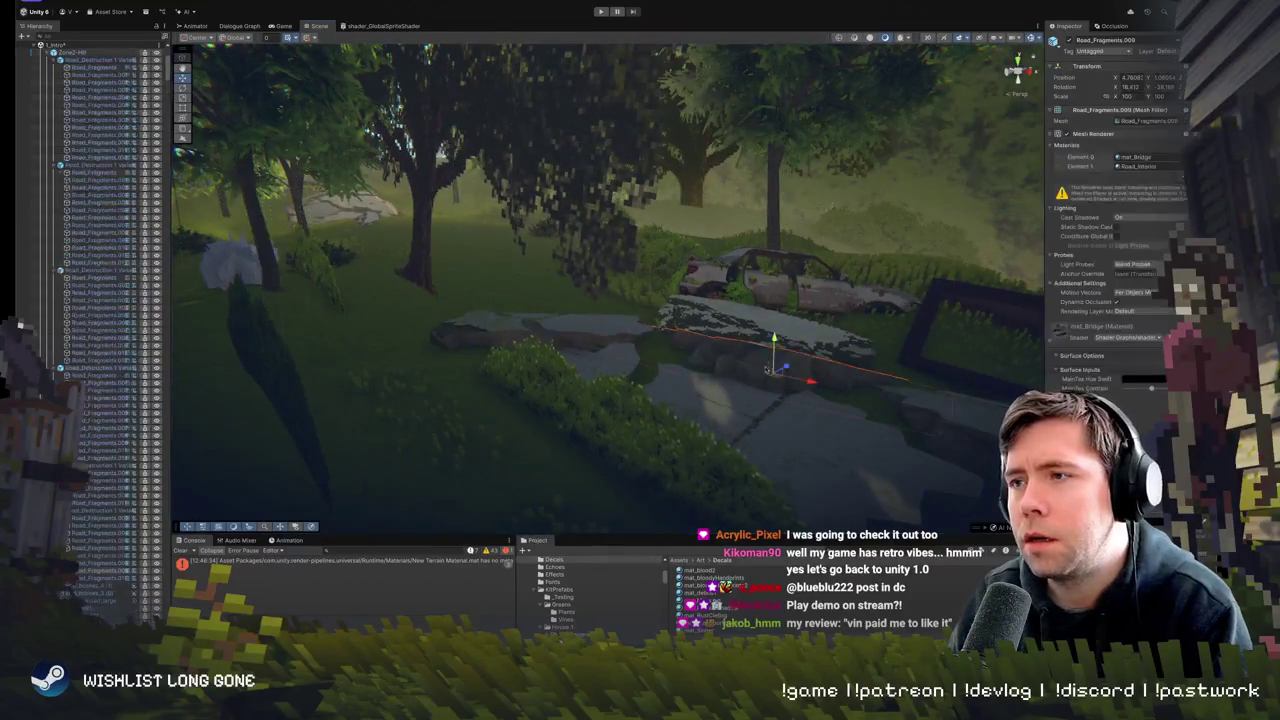
left_click_drag(766, 355, 822, 372)
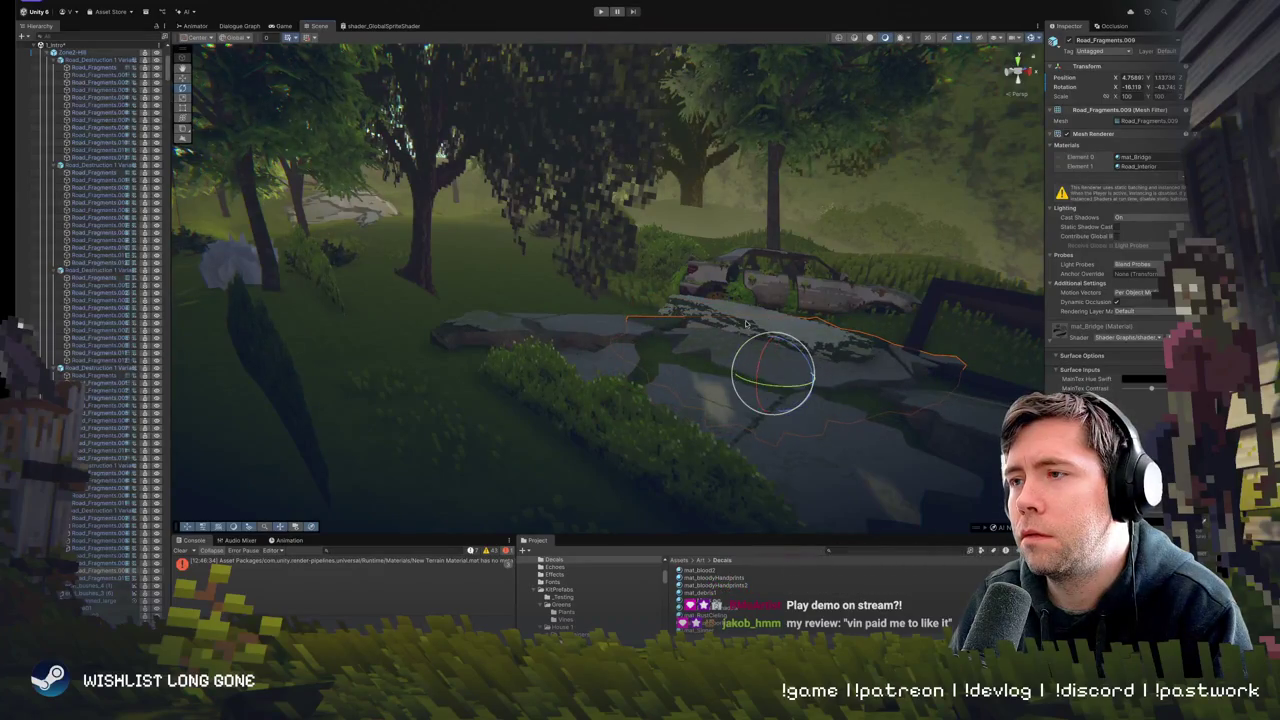
- Move the spt_concreteBits (61) decal up and left along the path
left_click(818, 345)
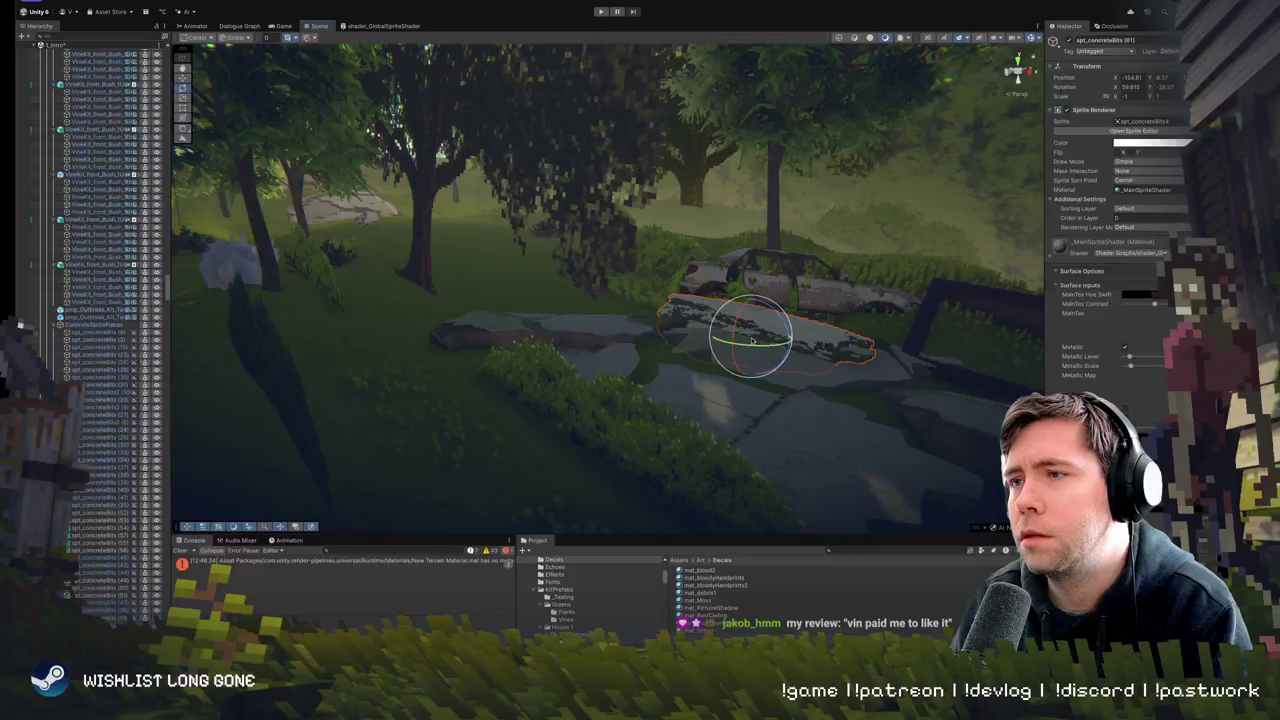
left_click_drag(754, 335, 652, 309)
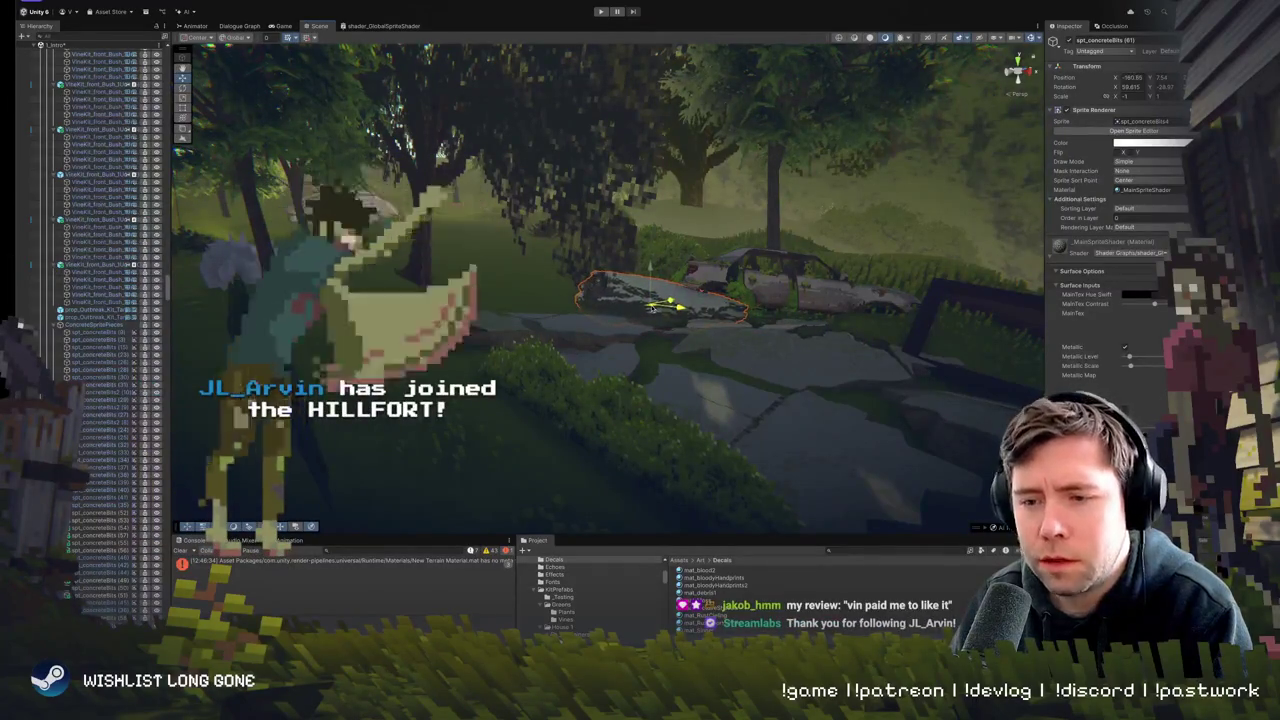
mouse_move(652, 309)
left_mouse_down()
mouse_move(835, 330)
mouse_move(650, 333)
left_mouse_up()
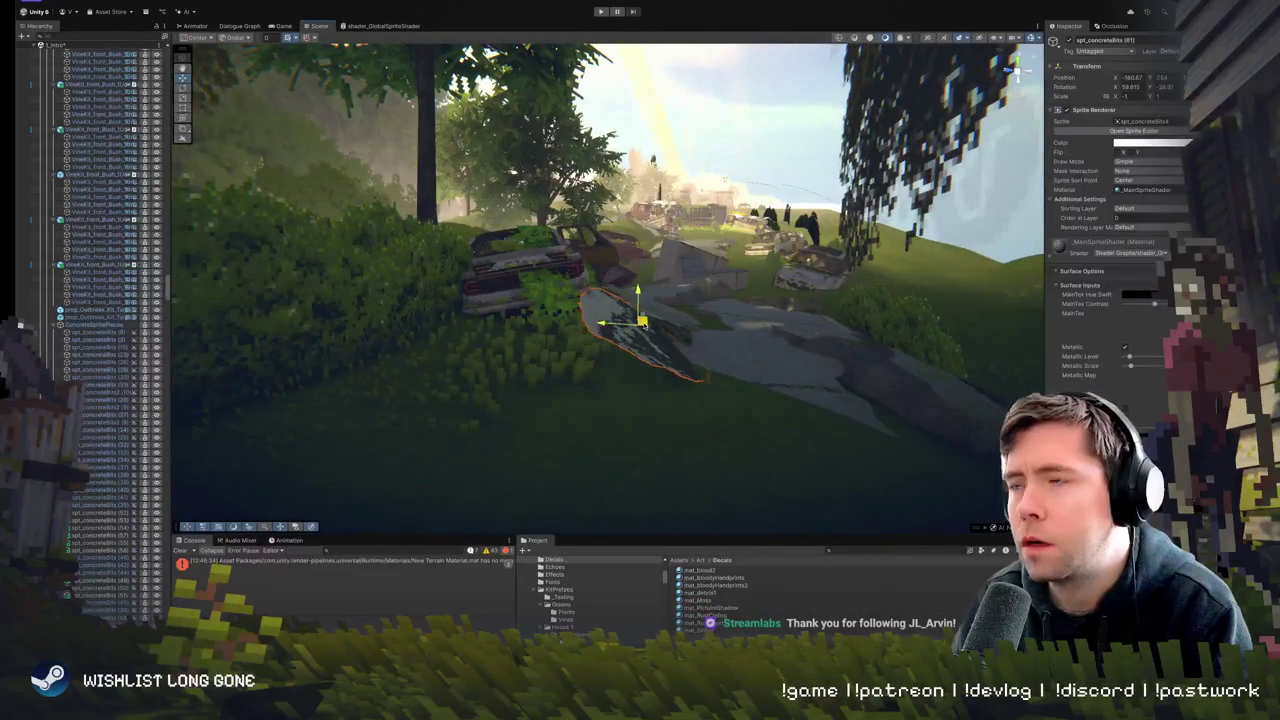
mouse_move(634, 333)
left_mouse_down()
mouse_move(537, 337)
mouse_move(620, 417)
mouse_move(618, 296)
left_mouse_up()
- Duplicate the concrete-bits decal near the bench with Ctrl+D
left_click(618, 296)
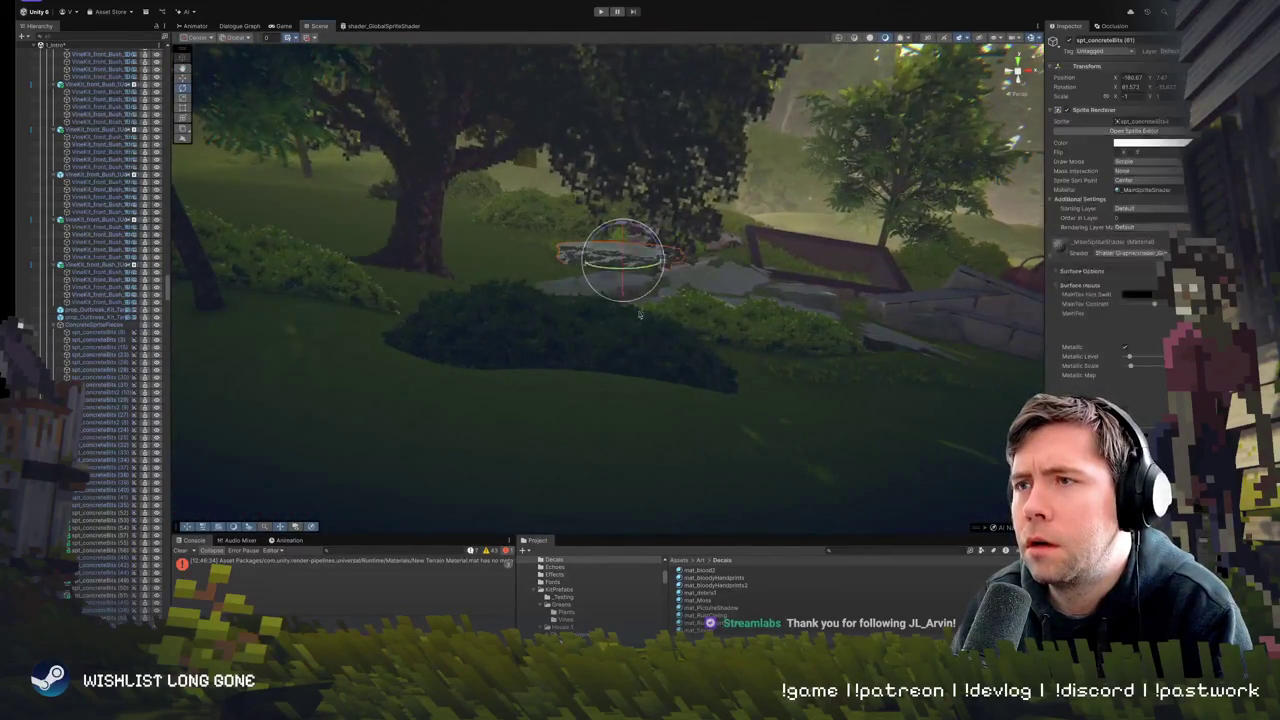
key("w")
mouse_move(631, 380)
left_mouse_down()
mouse_move(606, 369)
mouse_move(600, 348)
mouse_move(592, 358)
left_mouse_up()
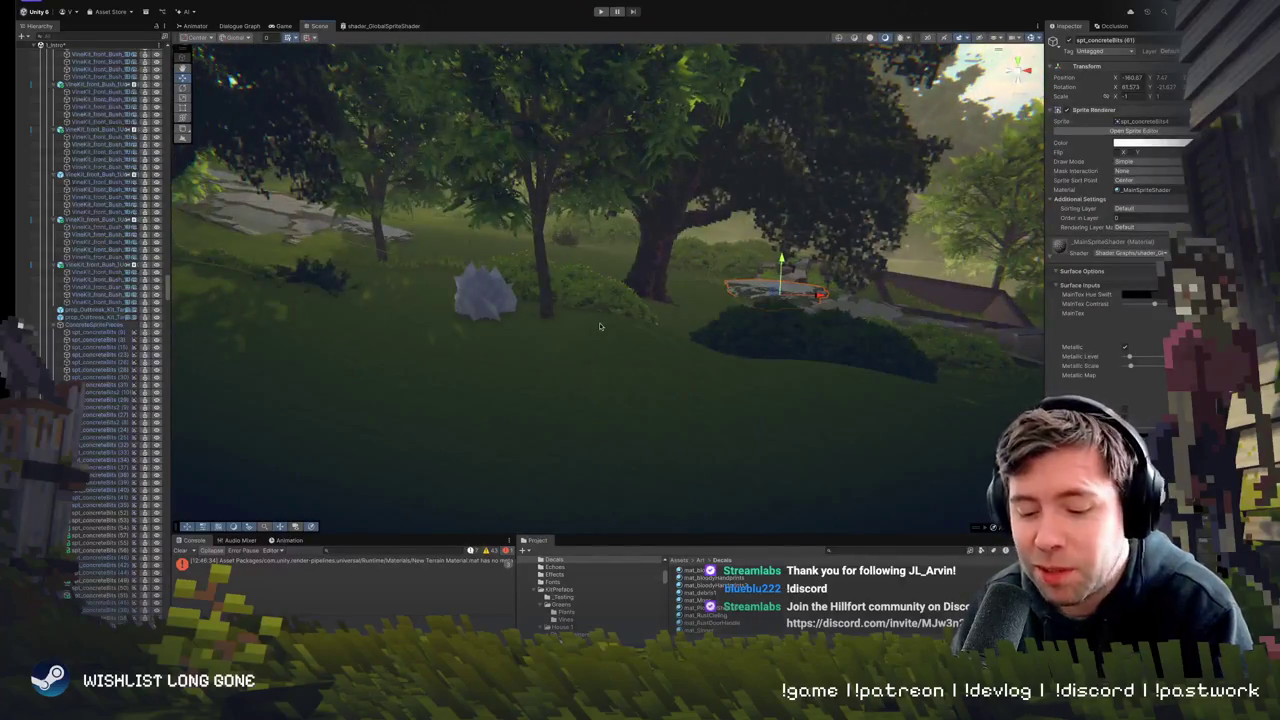
key("ctrl+d")
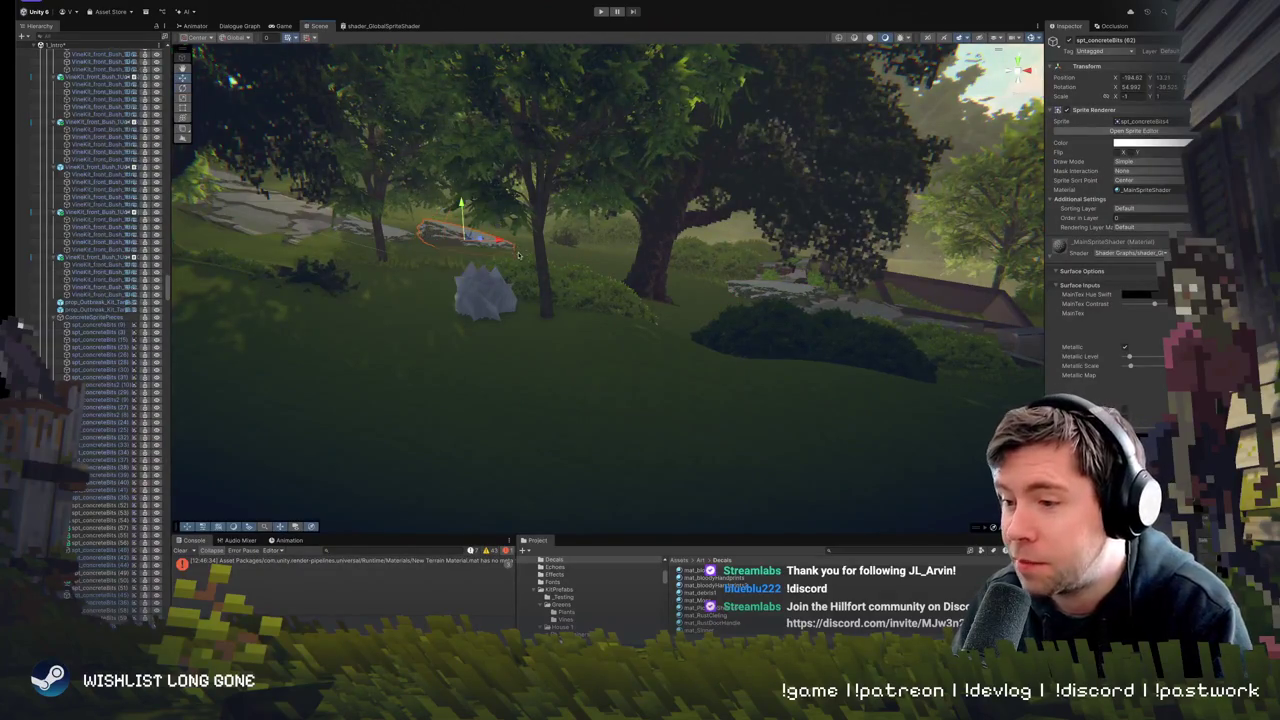
- Carry the spt_concreteBits (62) copy over to the ruins and frame it
mouse_move(519, 256)
left_mouse_down()
mouse_move(521, 232)
mouse_move(584, 315)
mouse_move(940, 445)
mouse_move(648, 313)
left_mouse_up()
mouse_move(552, 289)
left_mouse_down()
mouse_move(865, 300)
mouse_move(978, 333)
left_mouse_up()
mouse_move(771, 320)
left_mouse_down()
mouse_move(322, 298)
mouse_move(338, 272)
mouse_move(352, 282)
mouse_move(252, 262)
left_mouse_up()
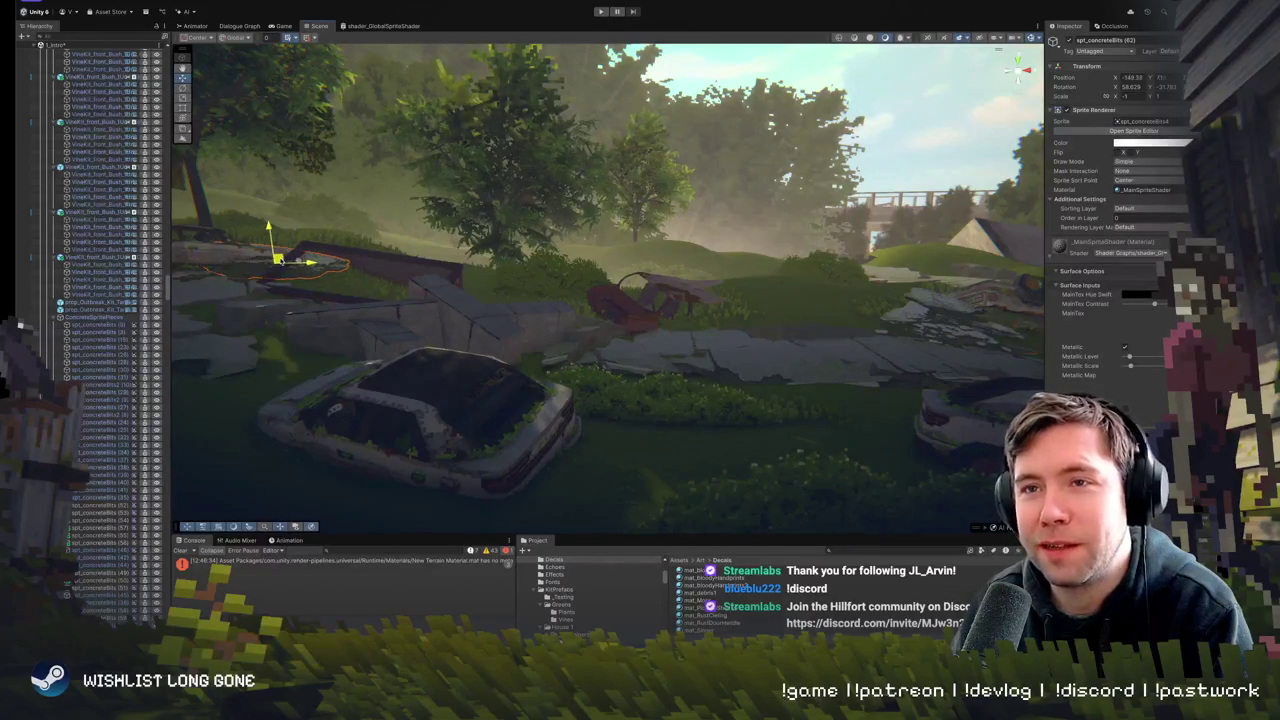
key("f")
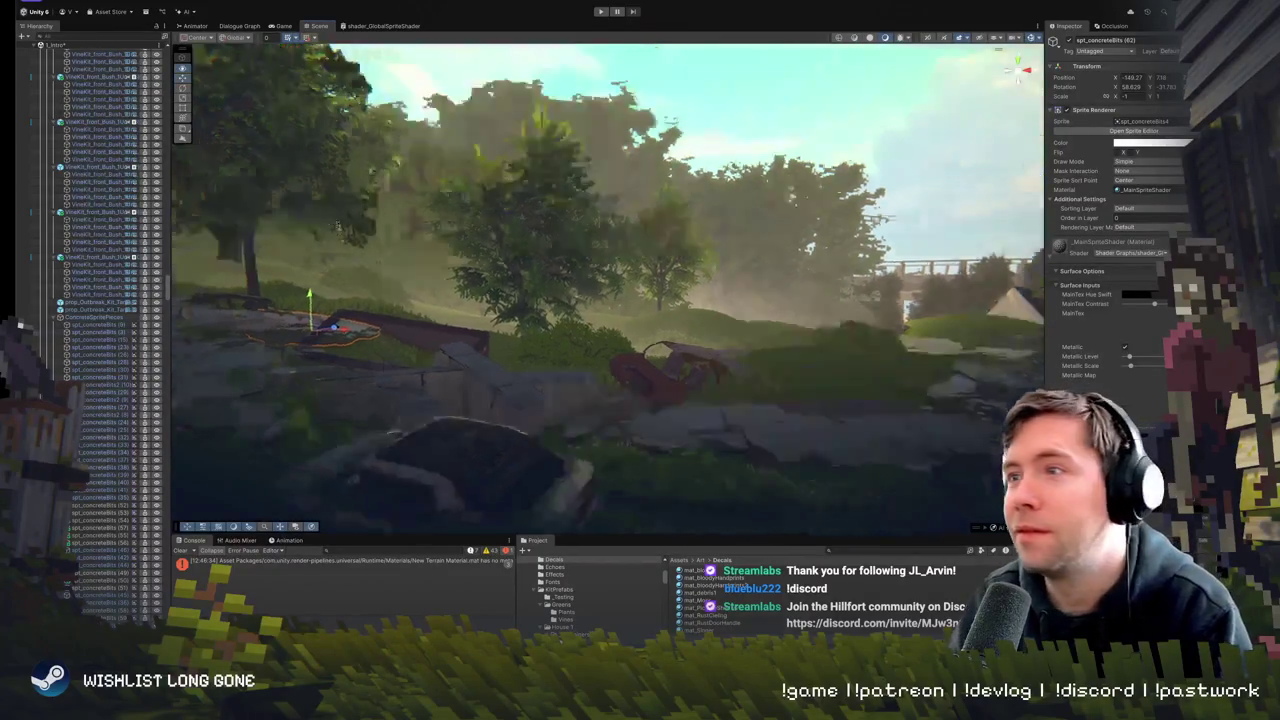
- Nudge the decal flat onto the ground right next to the wrecked car
mouse_move(559, 316)
left_mouse_down()
mouse_move(449, 386)
mouse_move(456, 466)
left_mouse_up()
mouse_move(437, 320)
left_mouse_down()
mouse_move(545, 330)
mouse_move(489, 316)
mouse_move(500, 288)
mouse_move(548, 275)
left_mouse_up()
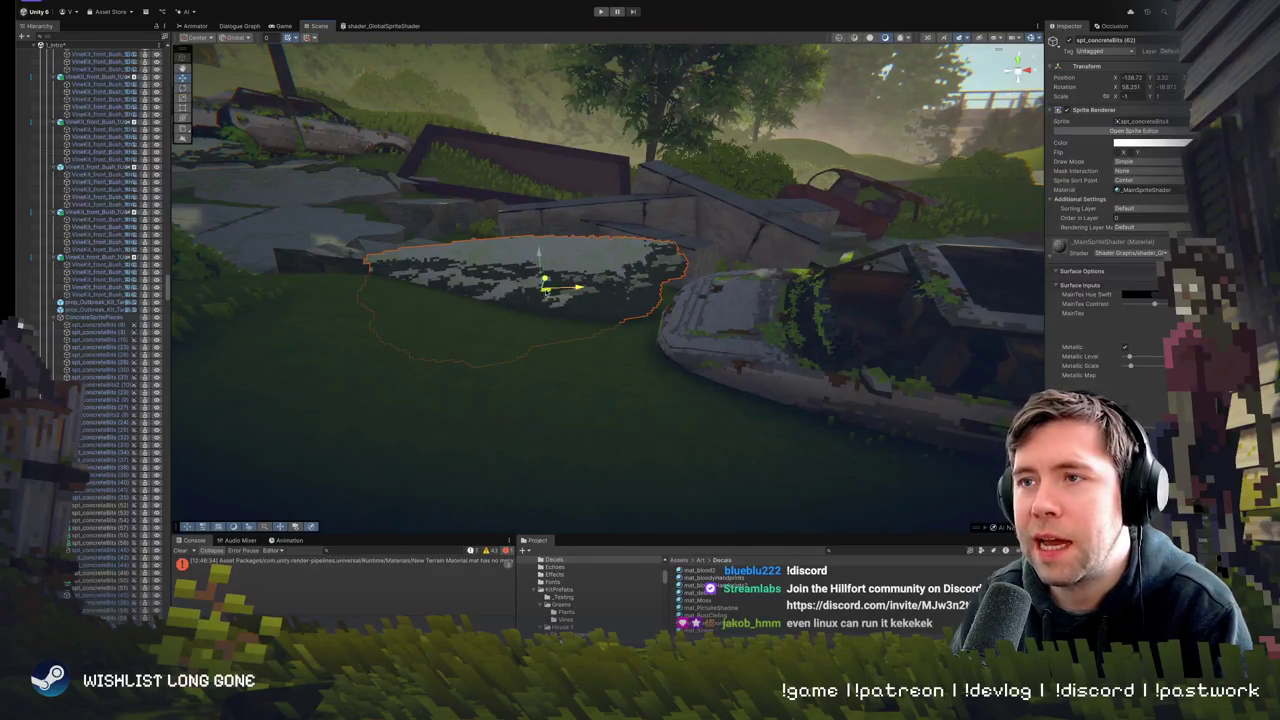
left_click_drag(565, 283, 577, 272)
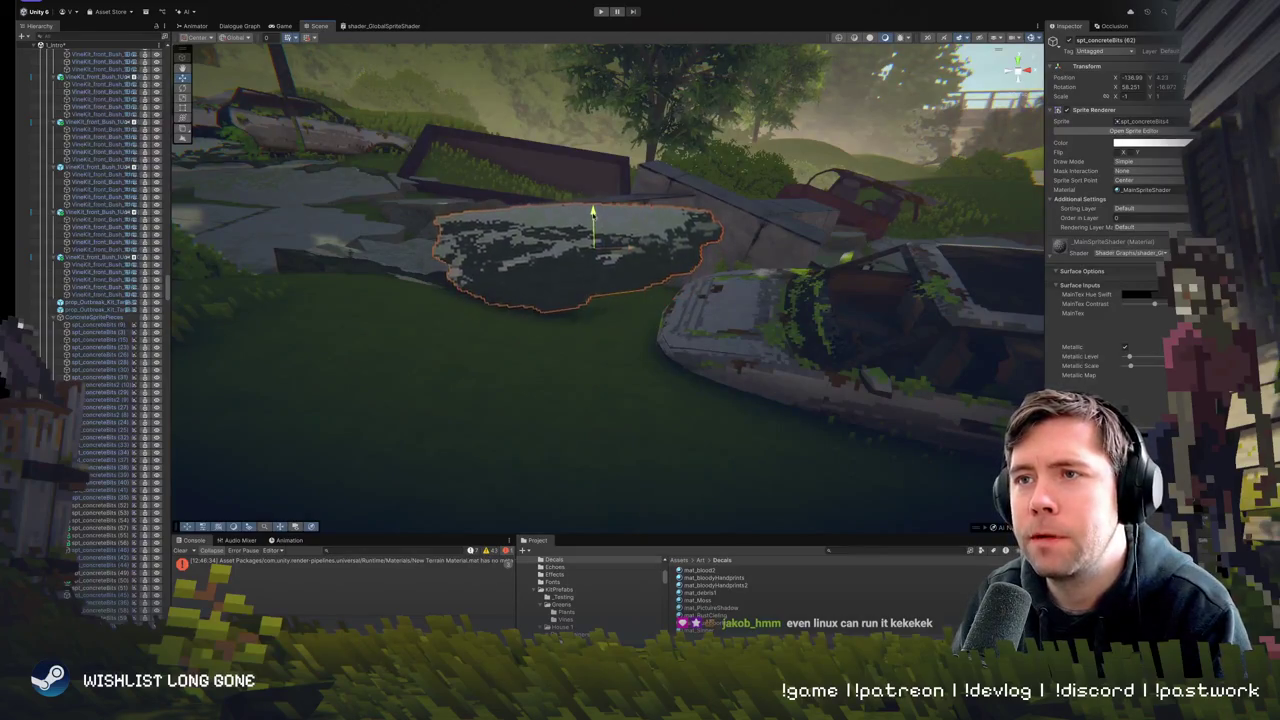
mouse_move(597, 245)
left_mouse_down()
mouse_move(484, 246)
mouse_move(674, 241)
mouse_move(605, 199)
mouse_move(667, 282)
left_mouse_up()
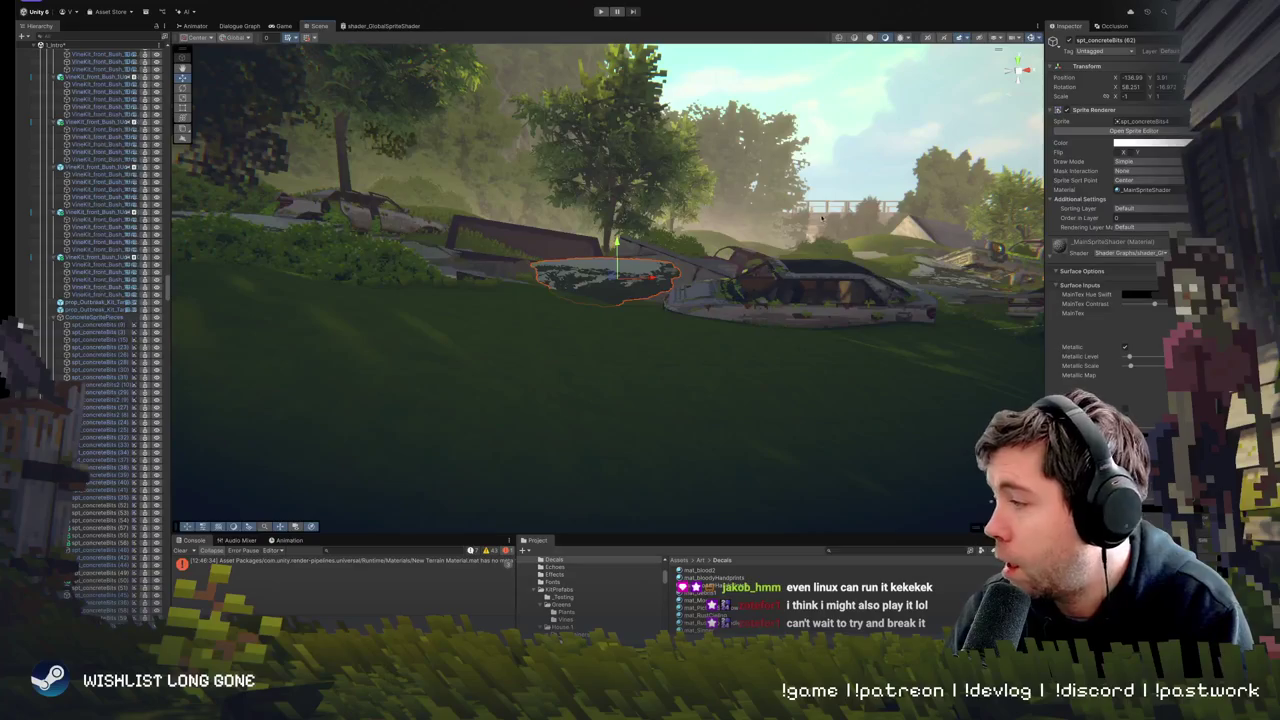
key("f")
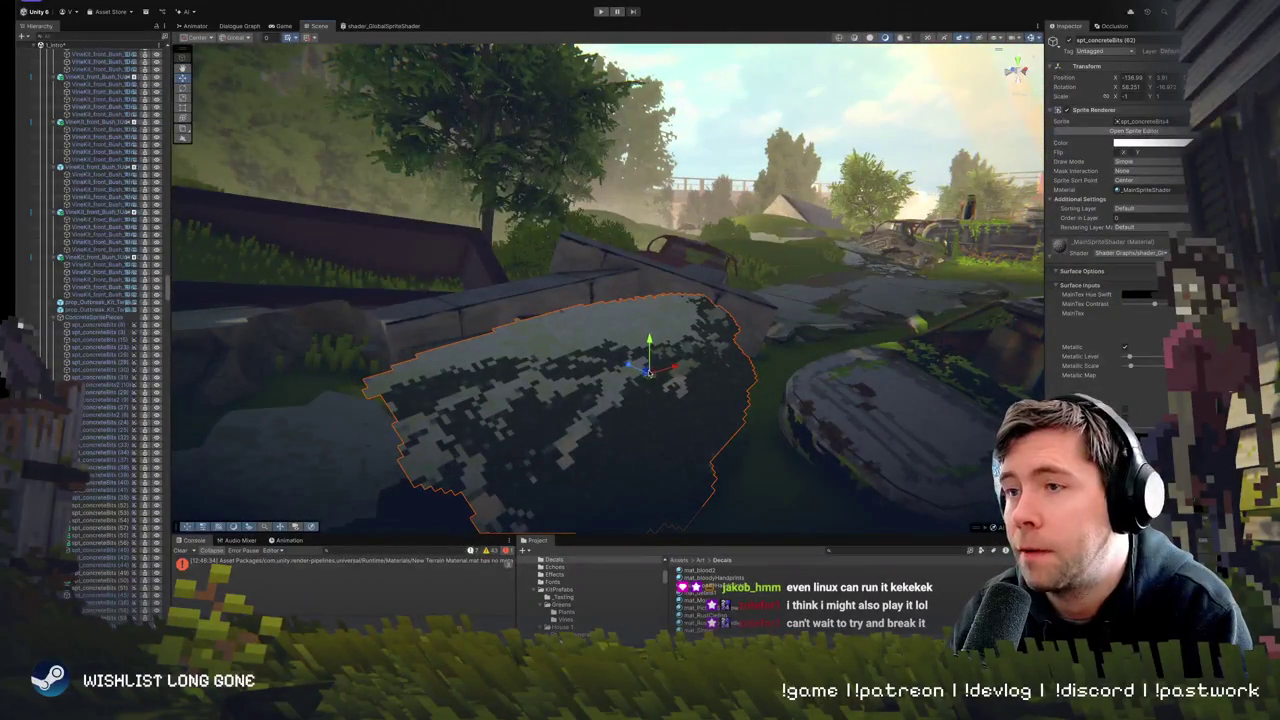
mouse_move(650, 372)
left_mouse_down()
mouse_move(570, 322)
mouse_move(535, 328)
mouse_move(593, 376)
mouse_move(632, 372)
mouse_move(665, 400)
mouse_move(659, 374)
mouse_move(558, 377)
mouse_move(622, 398)
left_mouse_up()
left_click(634, 392)
- Lower spt_concreteBits (63) onto the stone slabs and flip it via Scale X
left_click(652, 386)
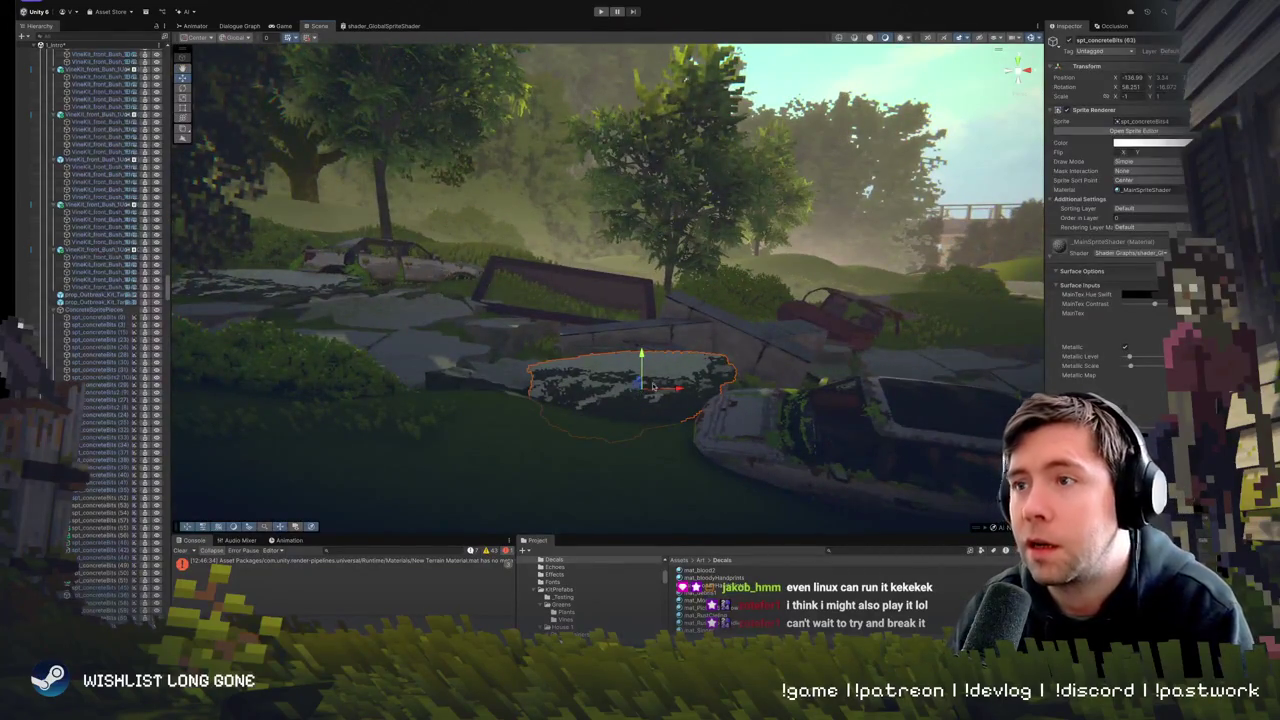
left_click_drag(280, 343, 652, 365)
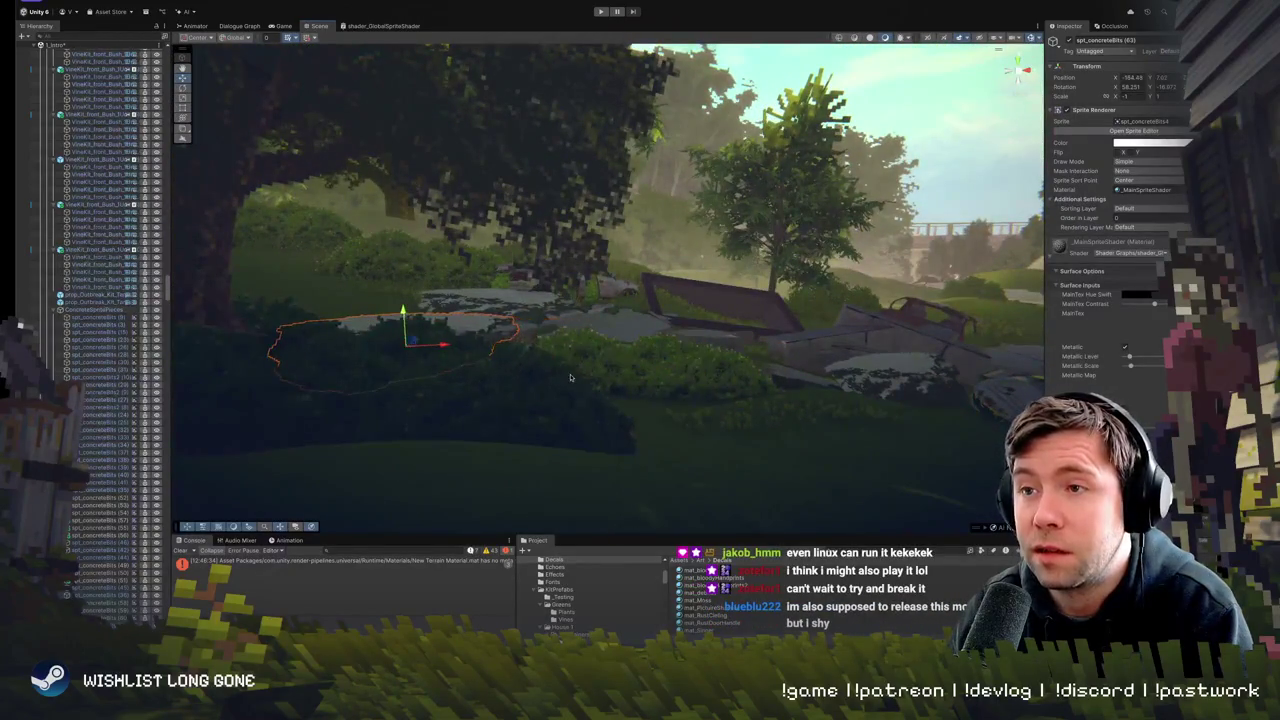
mouse_move(463, 348)
left_mouse_down()
mouse_move(471, 290)
mouse_move(482, 308)
mouse_move(541, 321)
left_mouse_up()
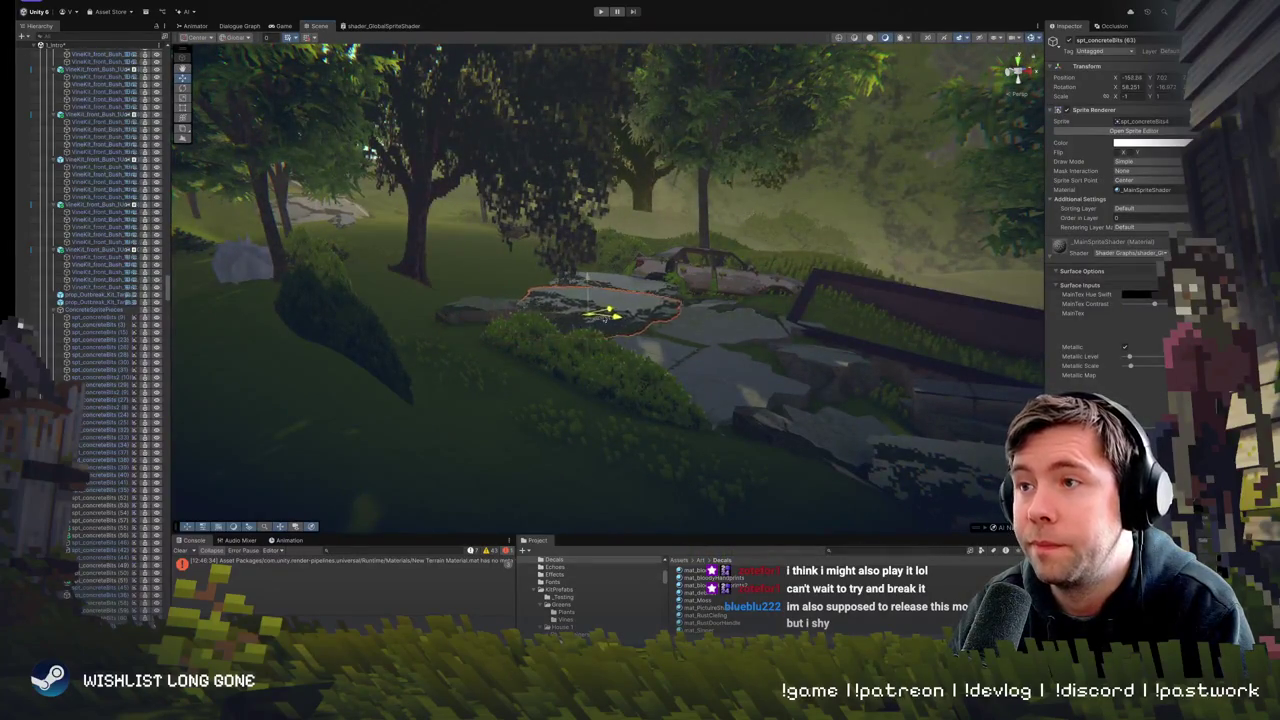
mouse_move(615, 305)
left_mouse_down()
mouse_move(640, 328)
mouse_move(580, 313)
left_mouse_up()
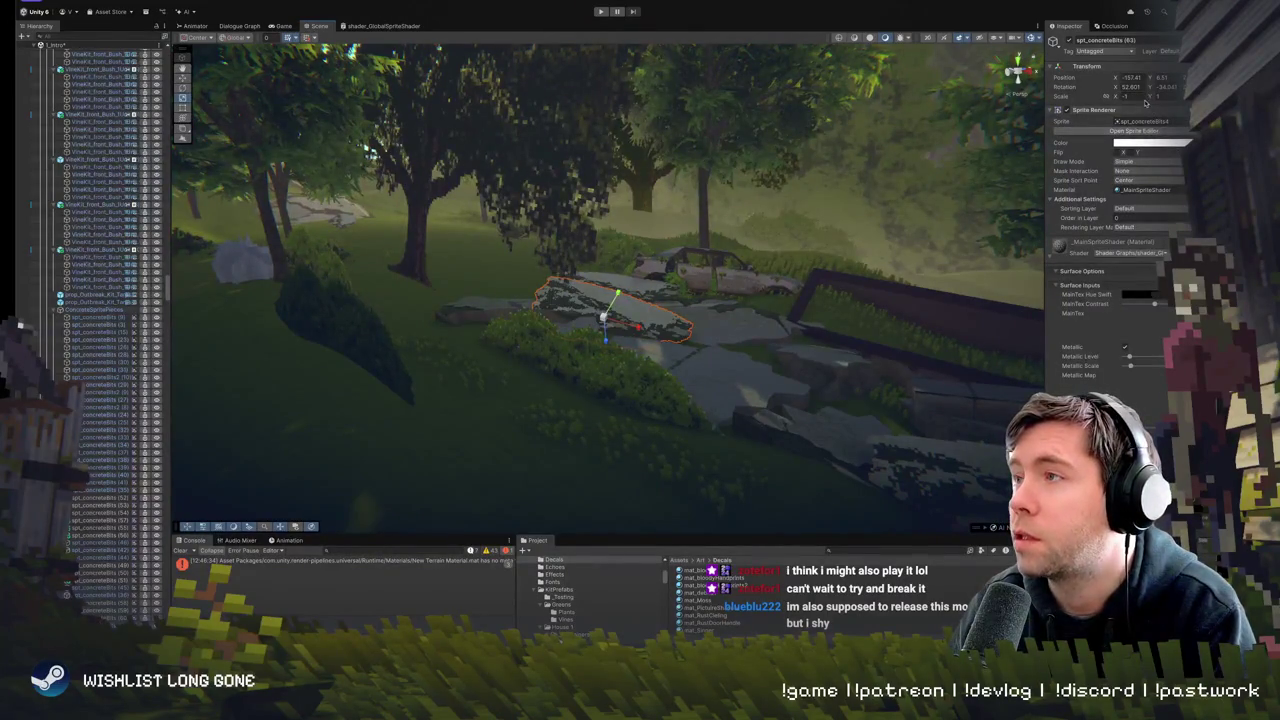
left_click_drag(1137, 96, 1138, 96)
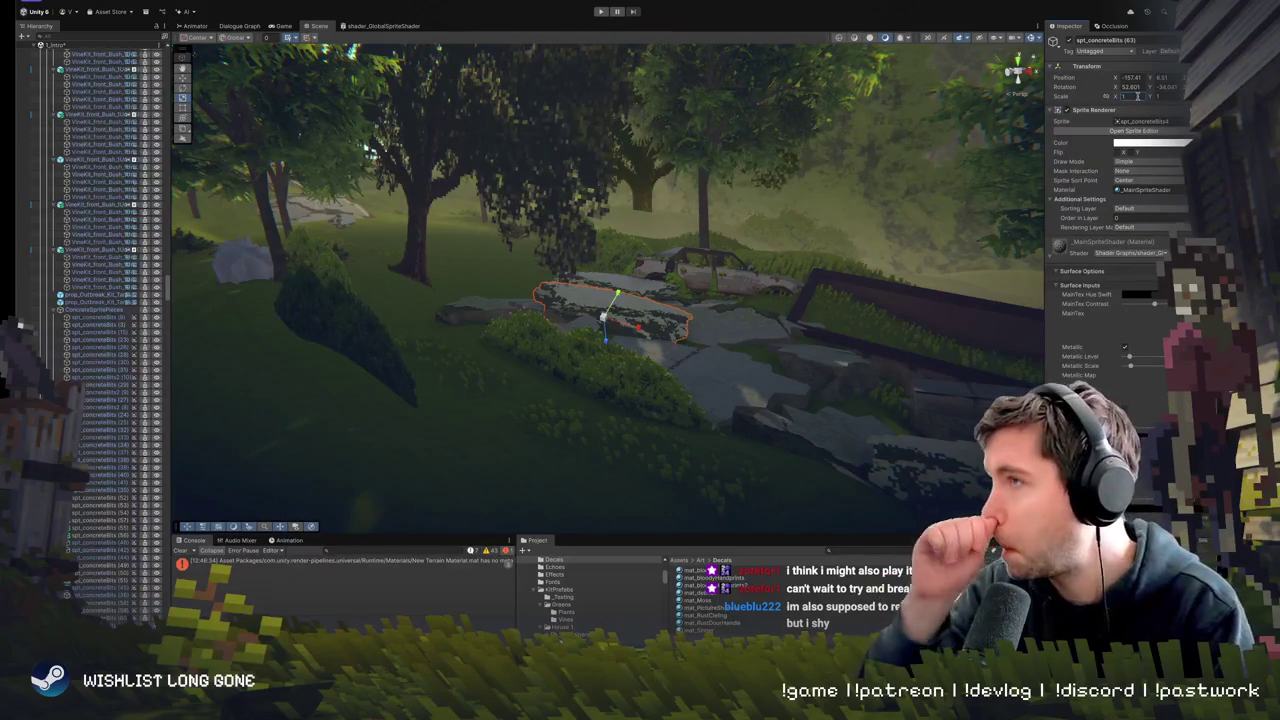
- Rotate the decal slightly to match the slab's angle
mouse_move(723, 276)
left_mouse_down()
mouse_move(472, 333)
mouse_move(567, 326)
left_mouse_up()
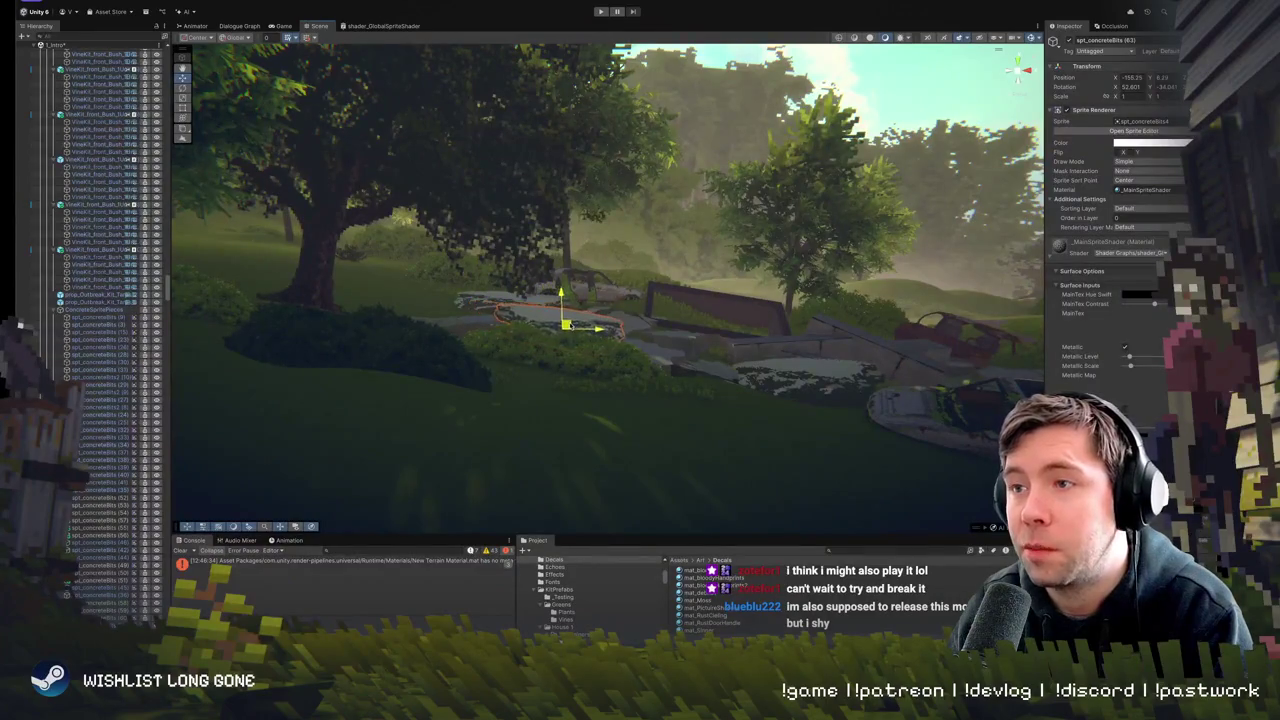
scroll(655, 371, "up", 3)
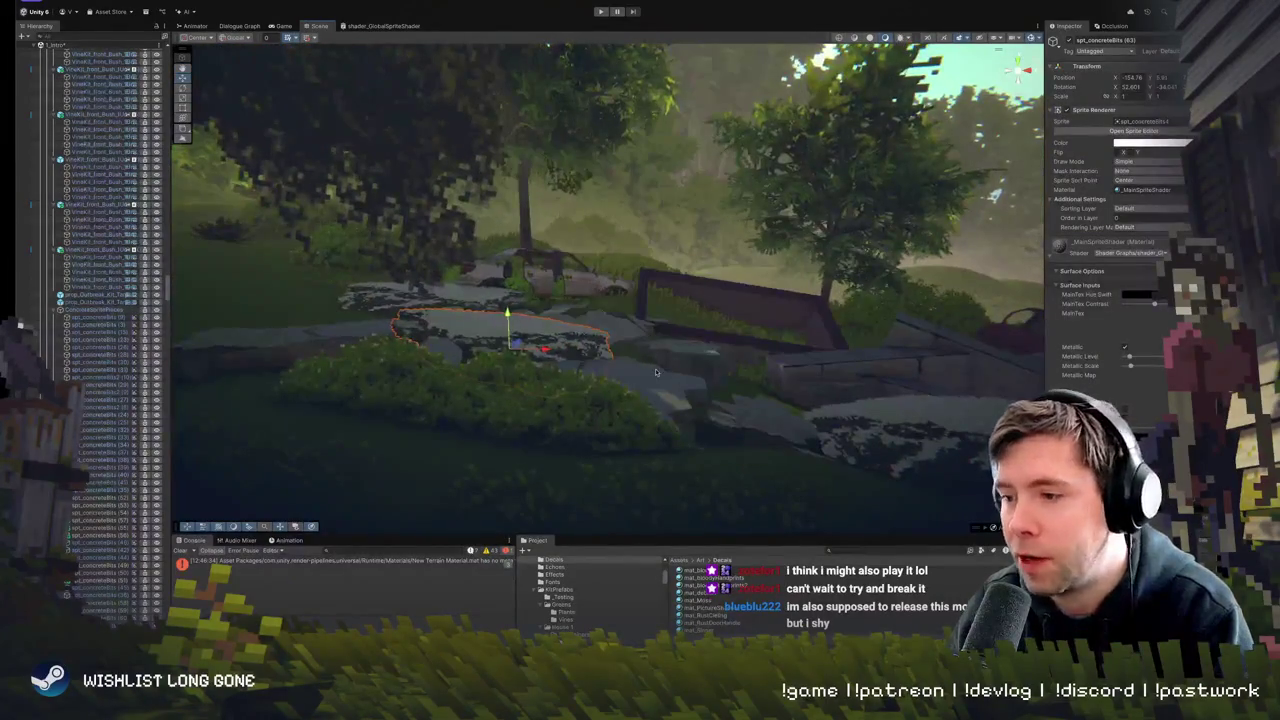
mouse_move(654, 372)
left_mouse_down()
mouse_move(558, 382)
mouse_move(542, 361)
left_mouse_up()
left_click(542, 361)
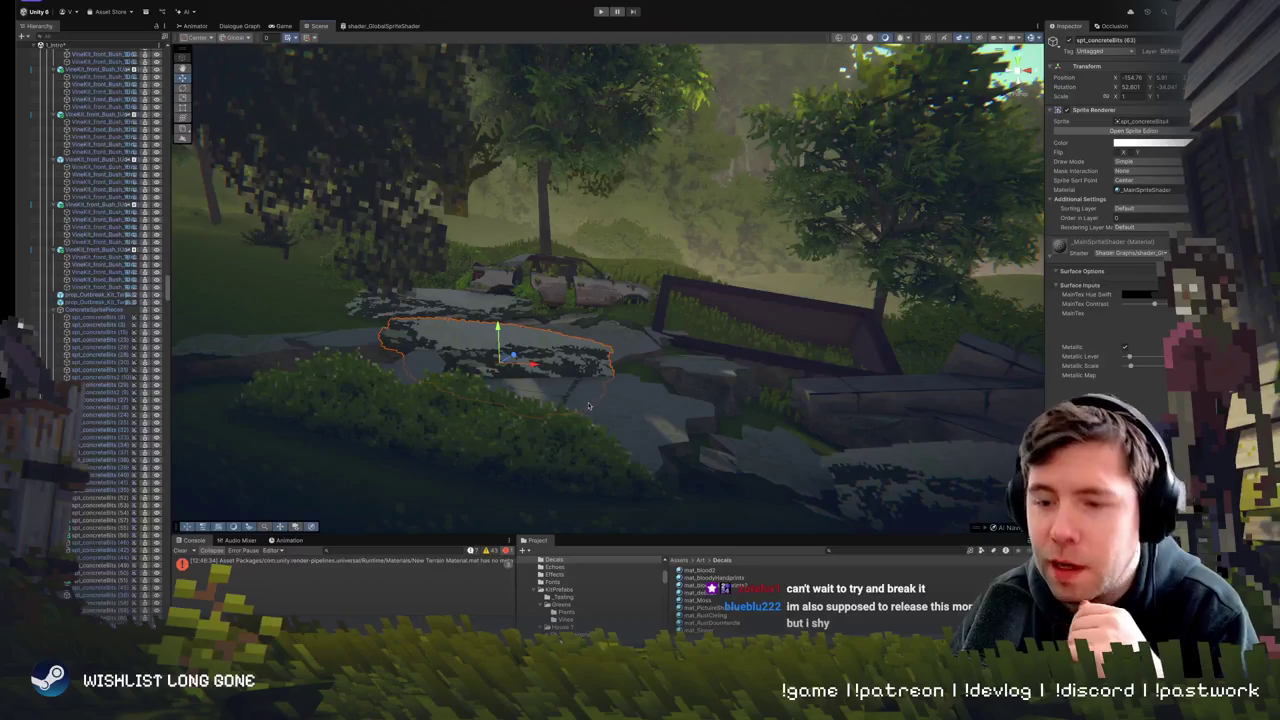
mouse_move(572, 349)
left_mouse_down()
mouse_move(519, 347)
mouse_move(516, 363)
left_mouse_up()
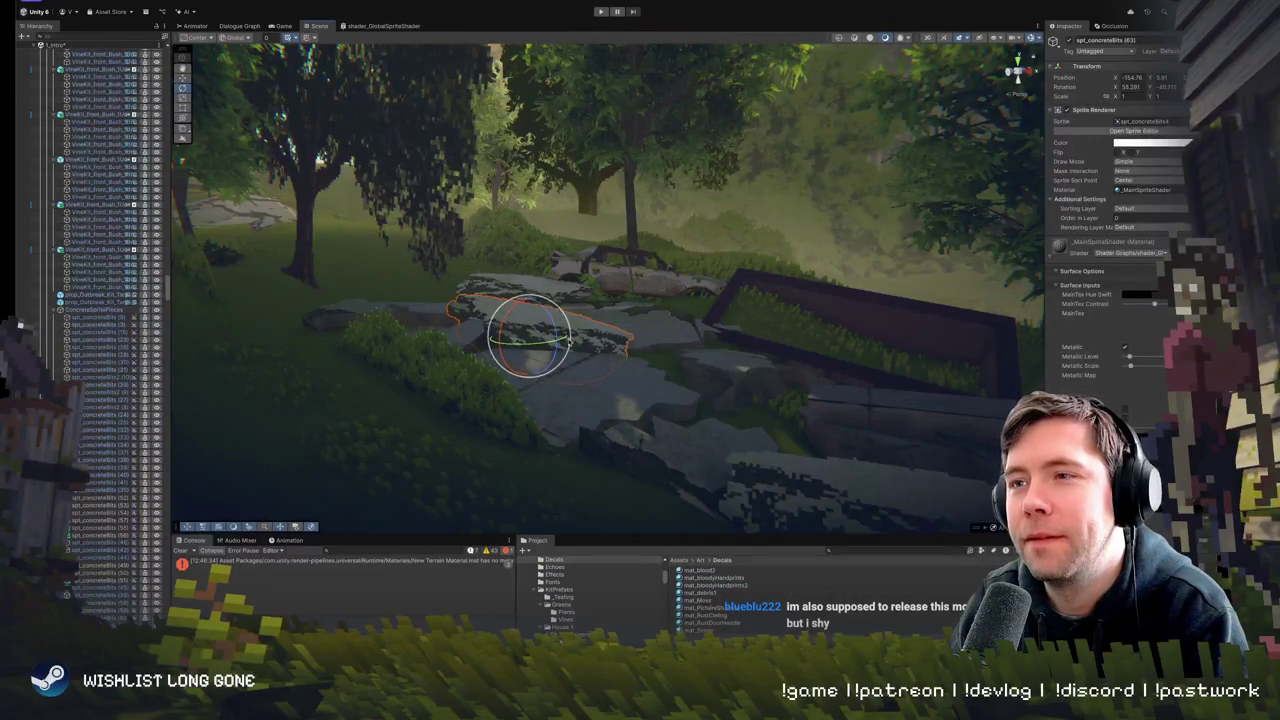
mouse_move(555, 323)
left_mouse_down()
mouse_move(703, 323)
mouse_move(652, 350)
mouse_move(659, 331)
left_mouse_up()
left_click(652, 350)
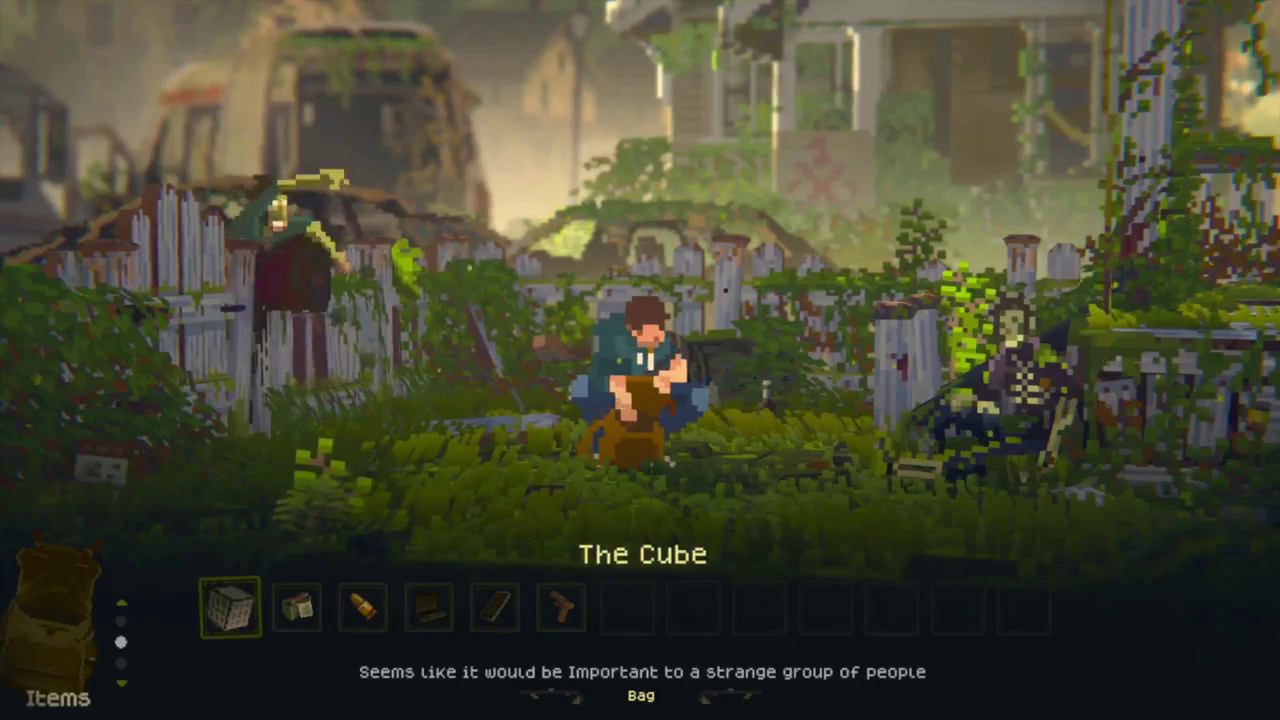
- Combine the Bullet with the Pistol to make Pistol (Loaded), then close the bag
key("Right")
key("Right")
key("Return")
key("Right")
key("Right")
key("Right")
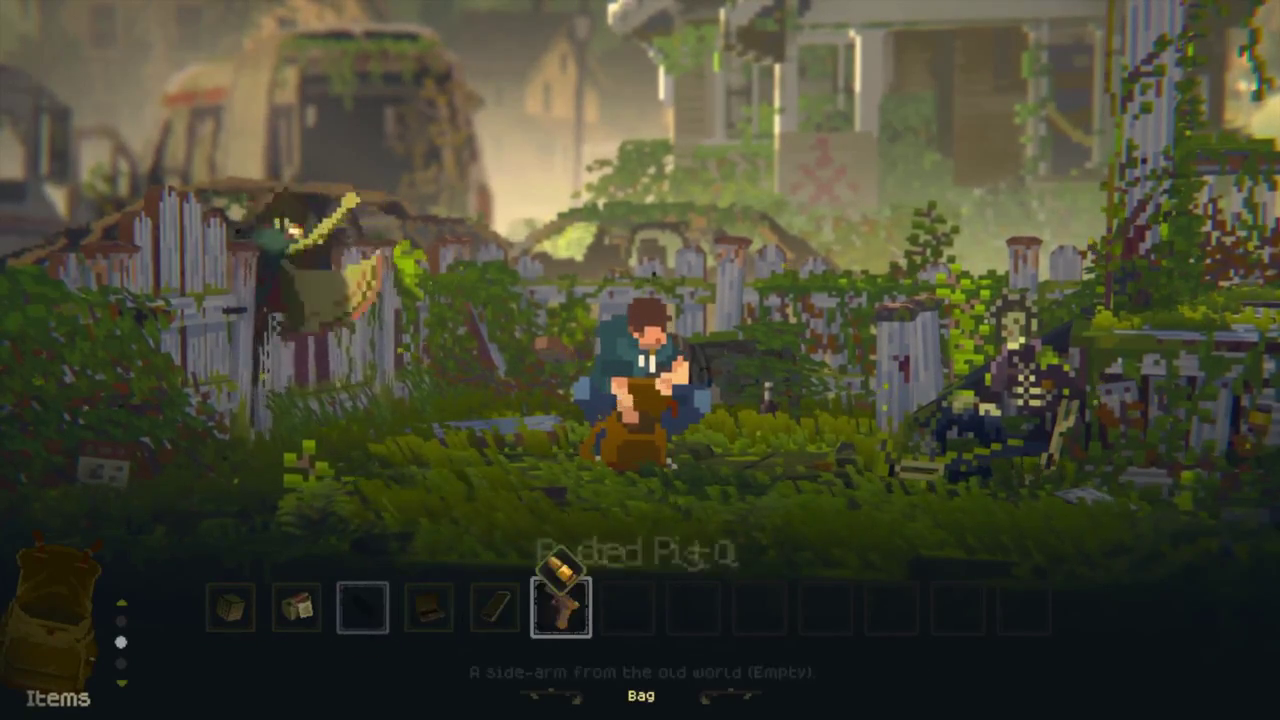
key("Return")
key("Escape")
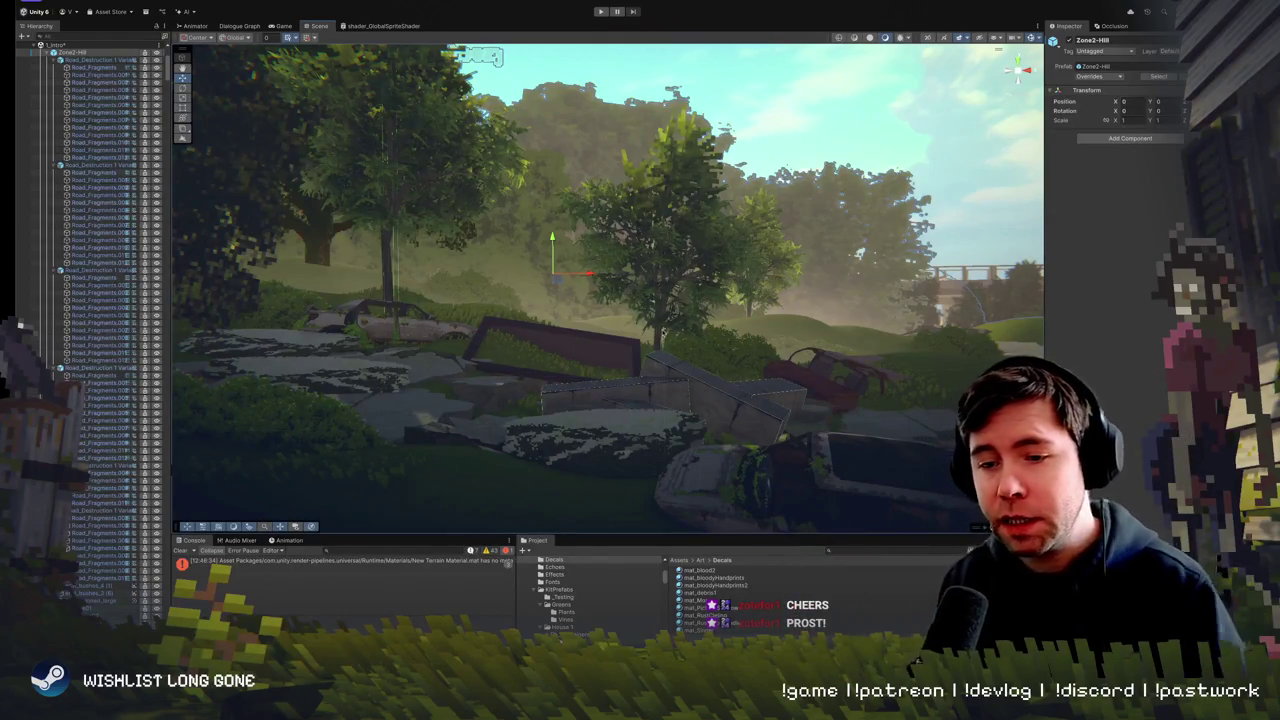
mouse_move(689, 286)
left_mouse_down()
mouse_move(651, 321)
mouse_move(520, 300)
mouse_move(476, 279)
mouse_move(528, 268)
mouse_move(540, 212)
mouse_move(424, 194)
left_mouse_up()
left_click(510, 300)
key("e")
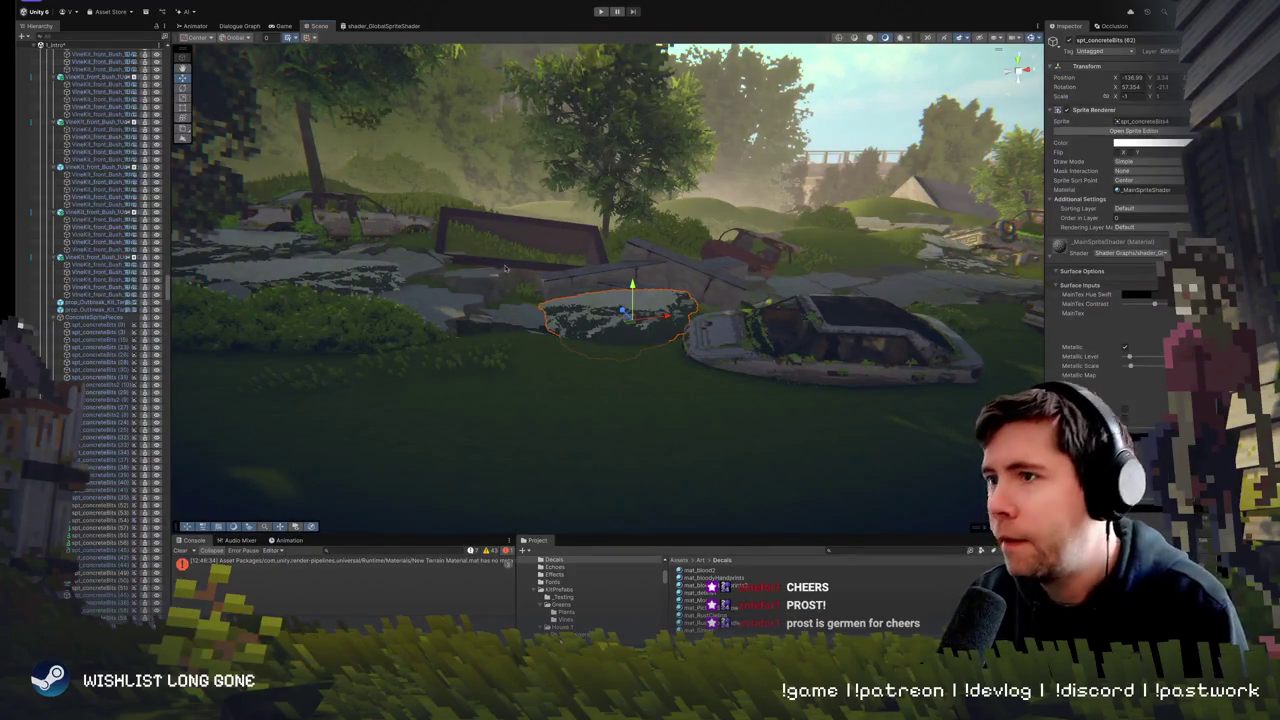
left_click_drag(423, 192, 643, 280)
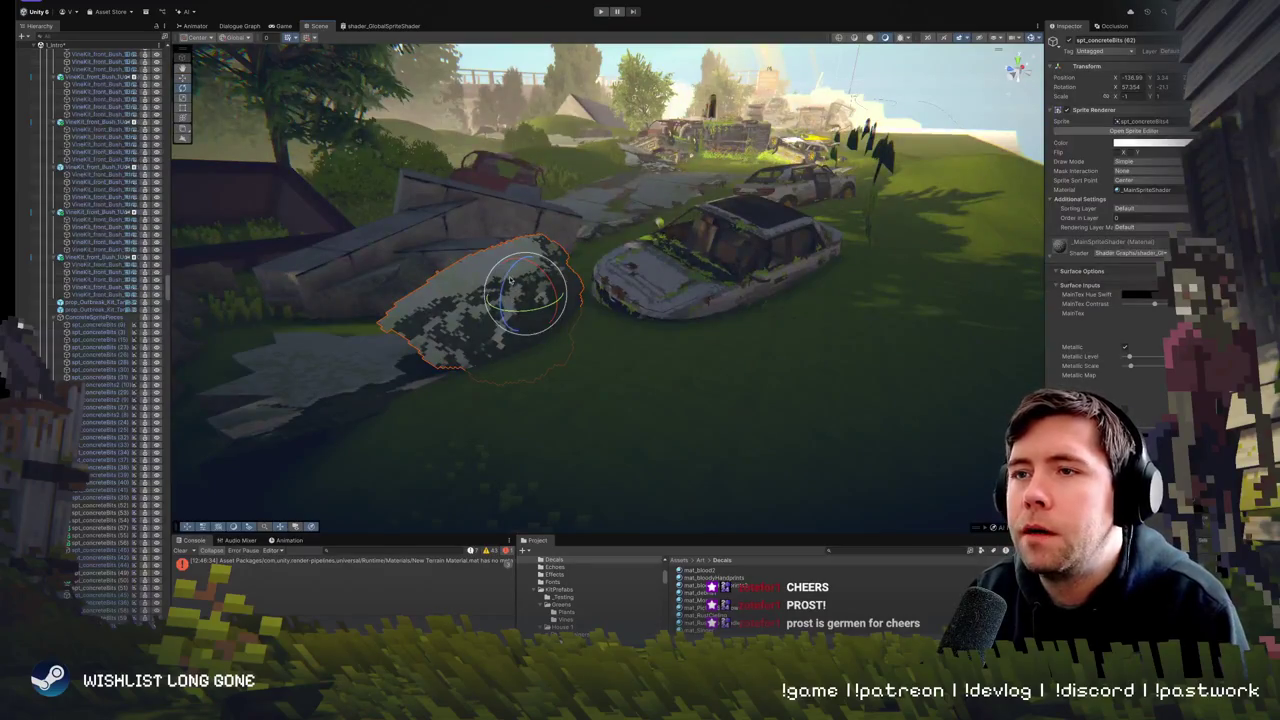
mouse_move(511, 280)
left_mouse_down()
mouse_move(516, 267)
mouse_move(487, 274)
mouse_move(408, 237)
mouse_move(377, 264)
mouse_move(580, 318)
mouse_move(586, 300)
mouse_move(474, 316)
left_mouse_up()
key("w")
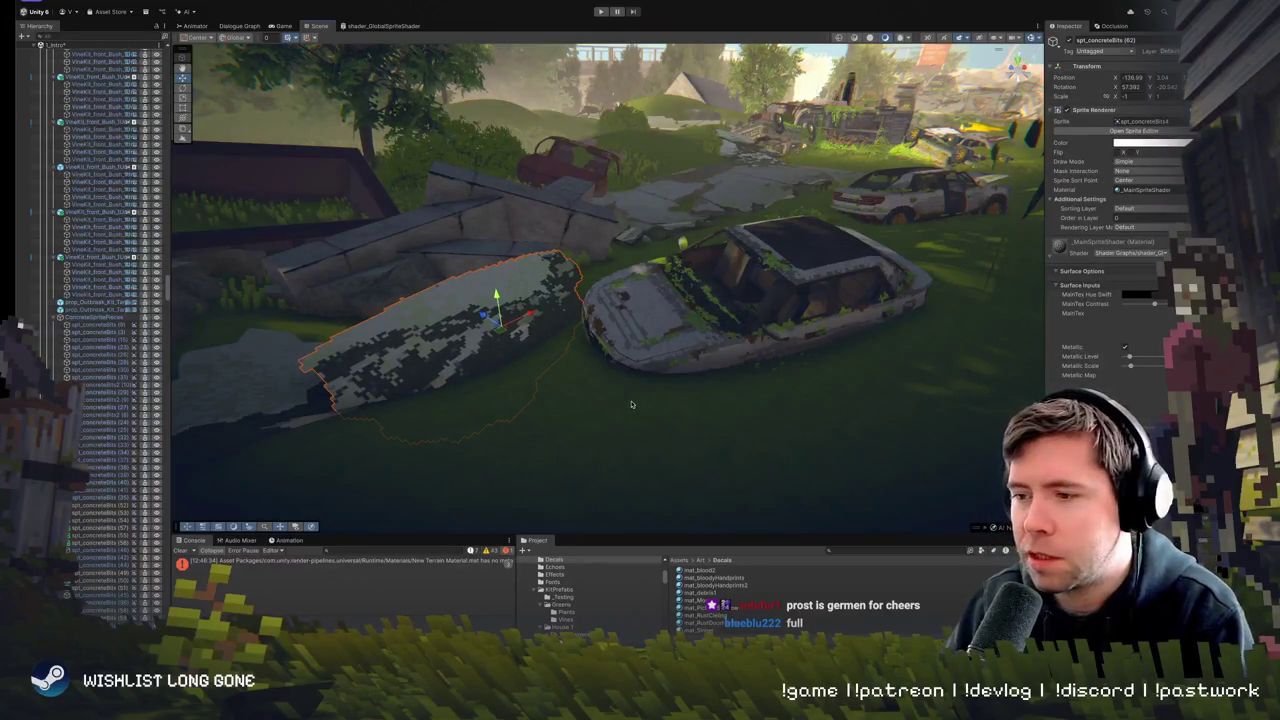
mouse_move(631, 404)
left_mouse_down()
mouse_move(608, 329)
mouse_move(663, 363)
mouse_move(633, 373)
mouse_move(646, 358)
mouse_move(621, 356)
left_mouse_up()
key("e")
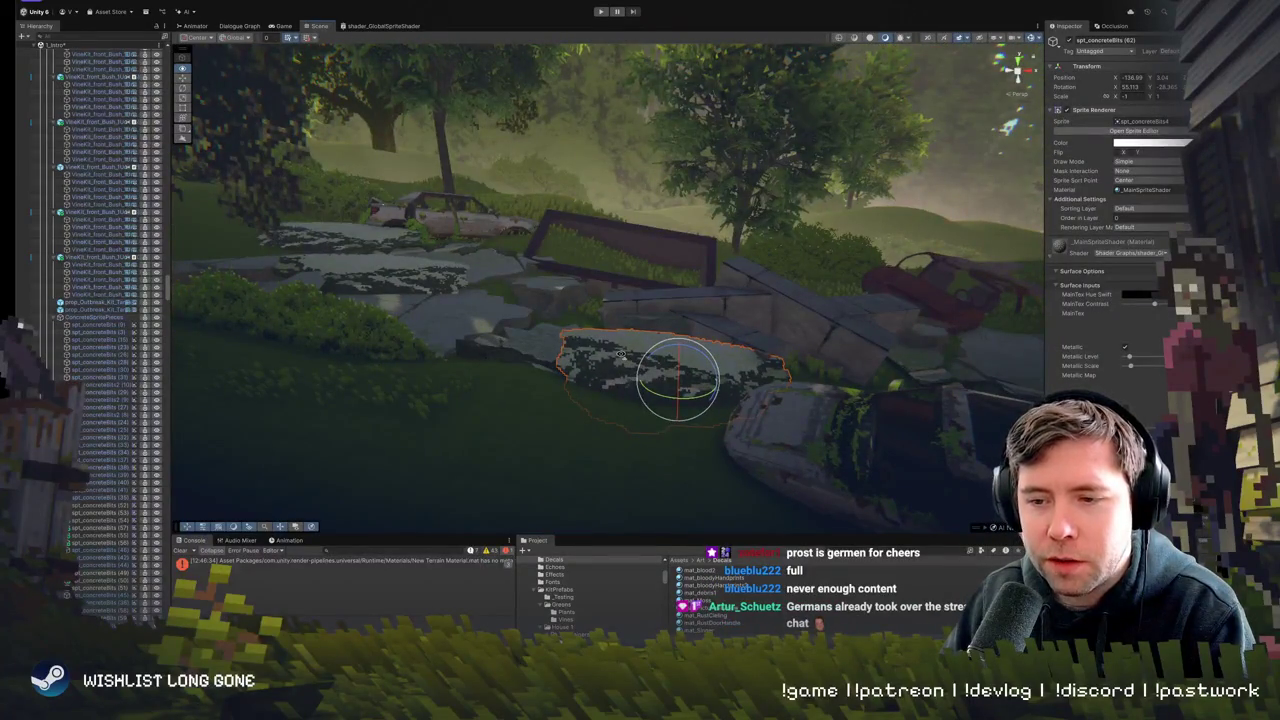
left_click_drag(620, 354, 746, 383)
key("w")
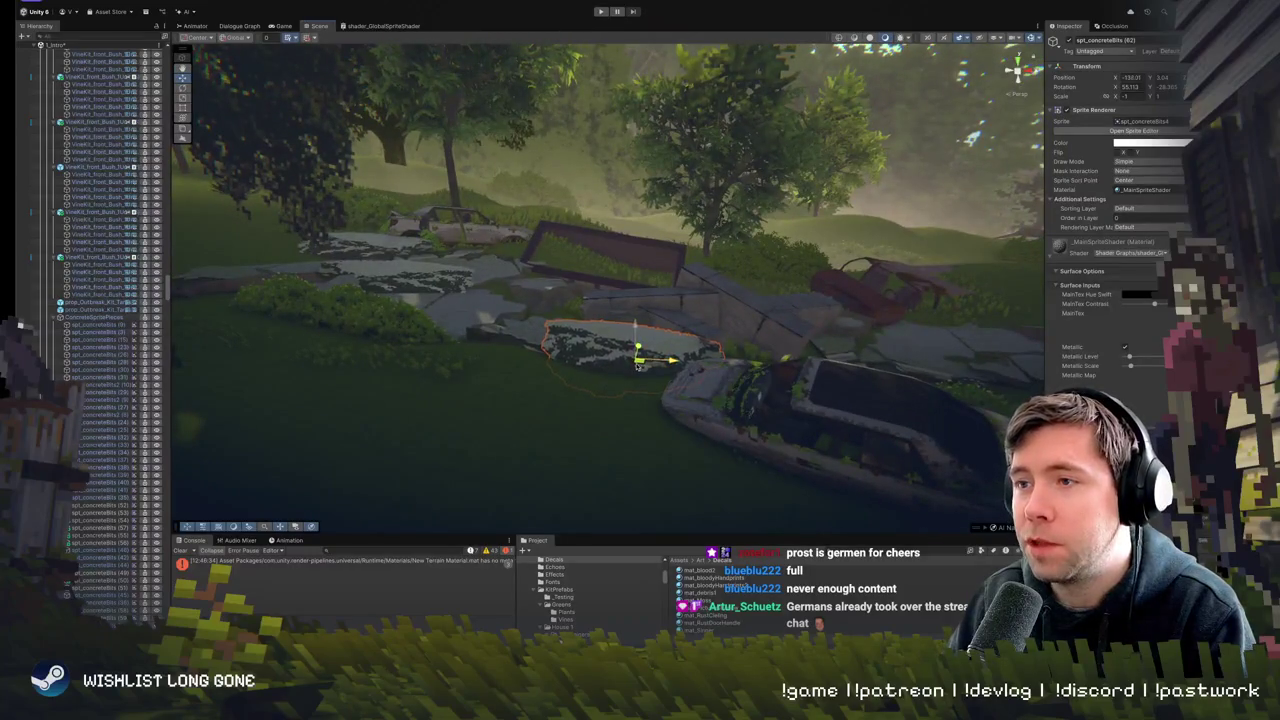
left_click_drag(637, 365, 386, 333)
left_click(585, 364)
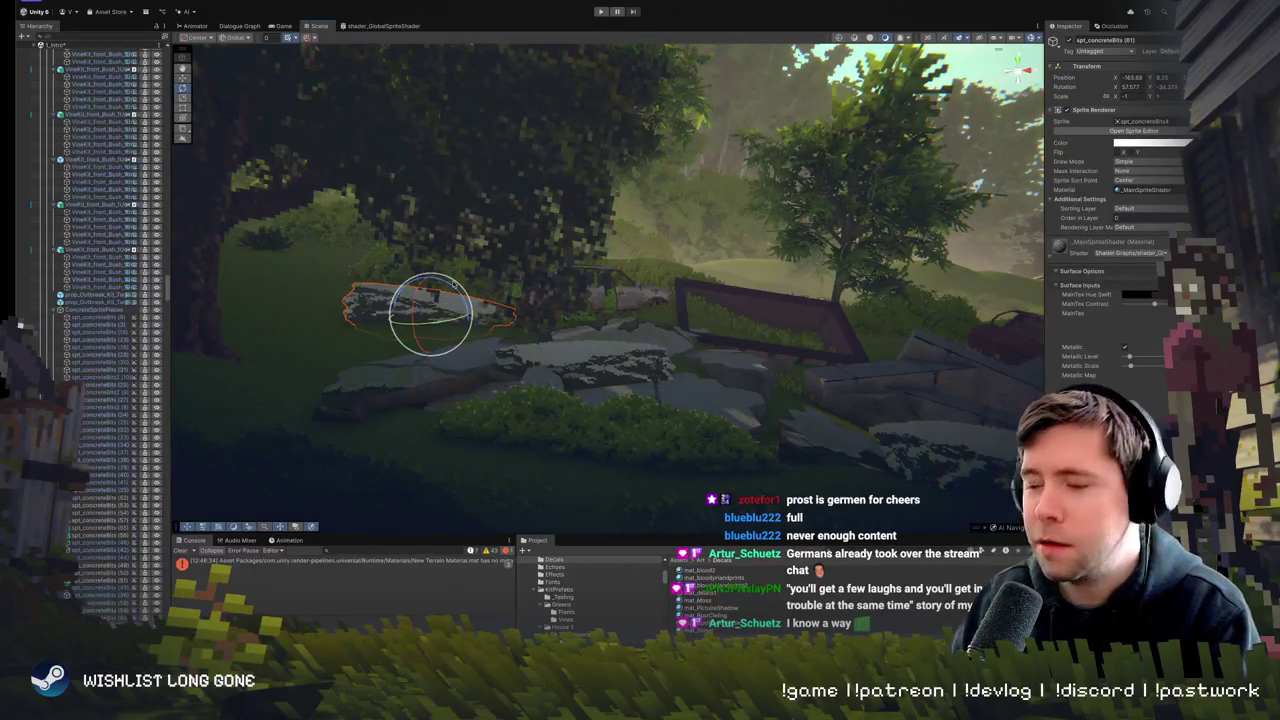
mouse_move(457, 280)
left_mouse_down()
mouse_move(440, 243)
mouse_move(430, 257)
left_mouse_up()
mouse_move(613, 332)
left_mouse_down()
mouse_move(597, 320)
mouse_move(329, 329)
mouse_move(531, 311)
mouse_move(763, 341)
mouse_move(695, 381)
left_mouse_up()
left_click(531, 311)
left_click(662, 401)
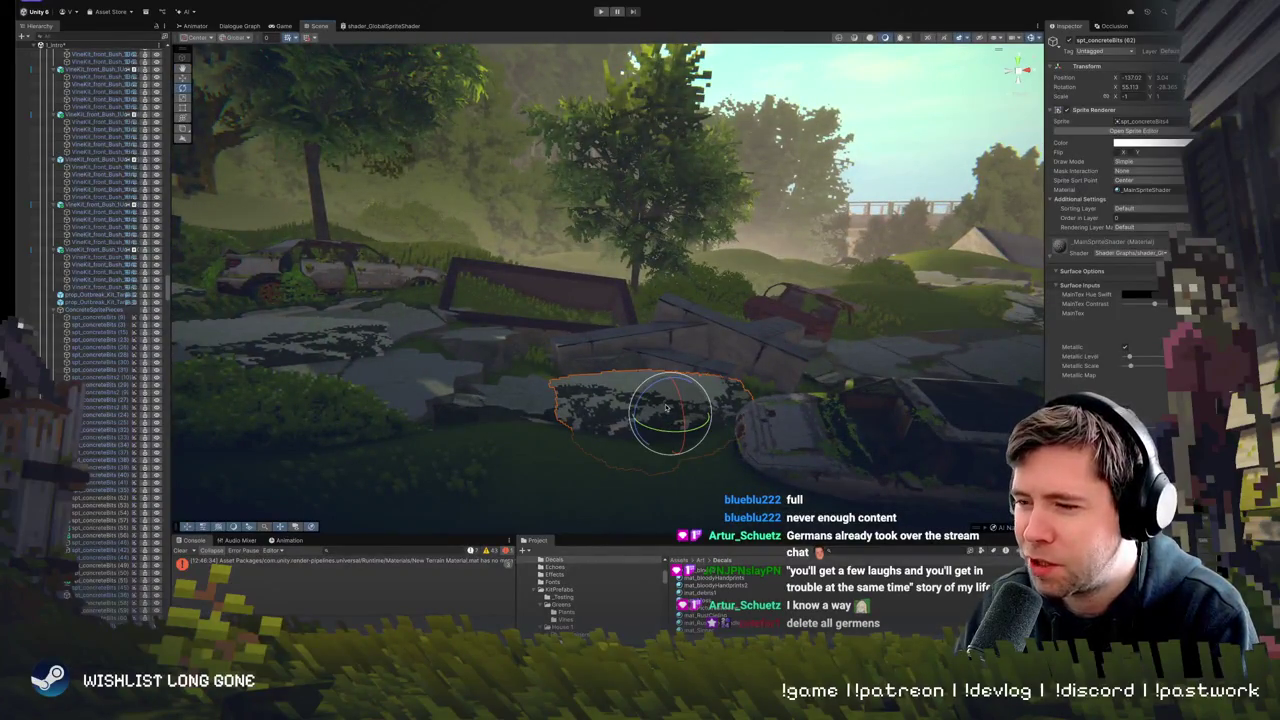
mouse_move(668, 396)
left_mouse_down()
mouse_move(672, 410)
mouse_move(642, 411)
mouse_move(637, 395)
mouse_move(666, 357)
mouse_move(645, 316)
left_mouse_up()
left_click(647, 317)
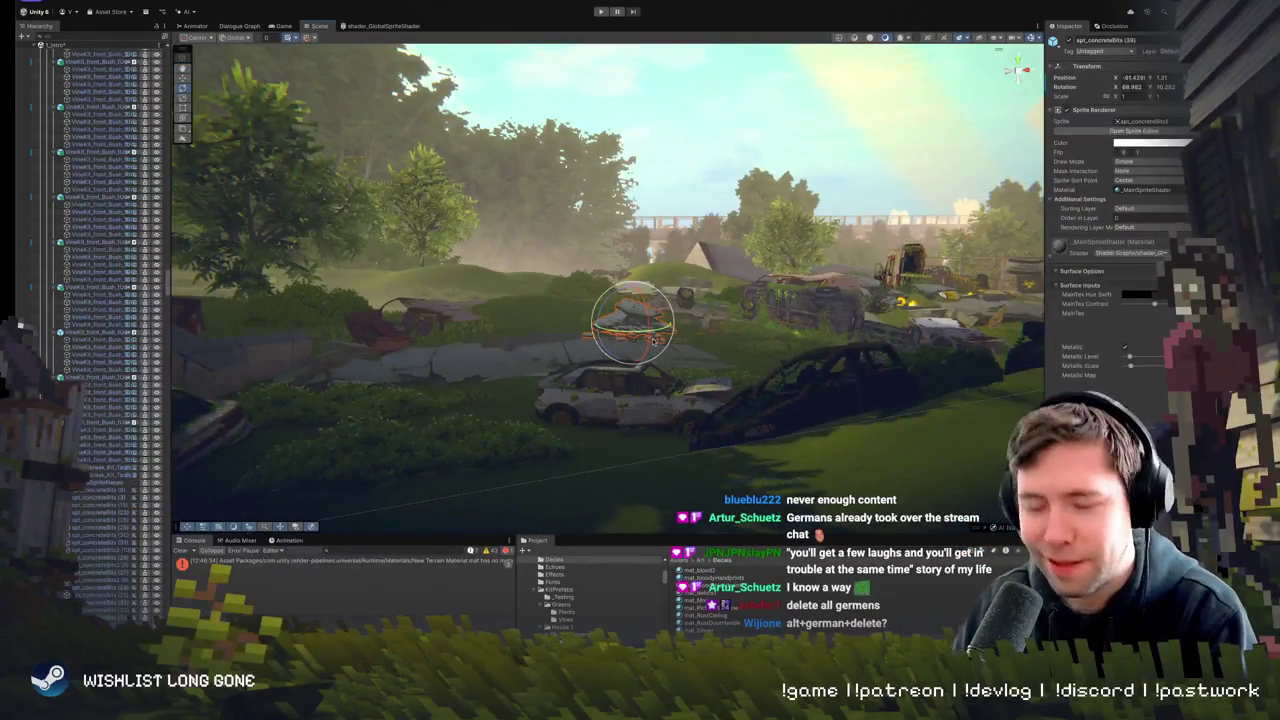
- Frame spl_concretebits (84) and move it to the centre foreground among the slabs
left_click(671, 321)
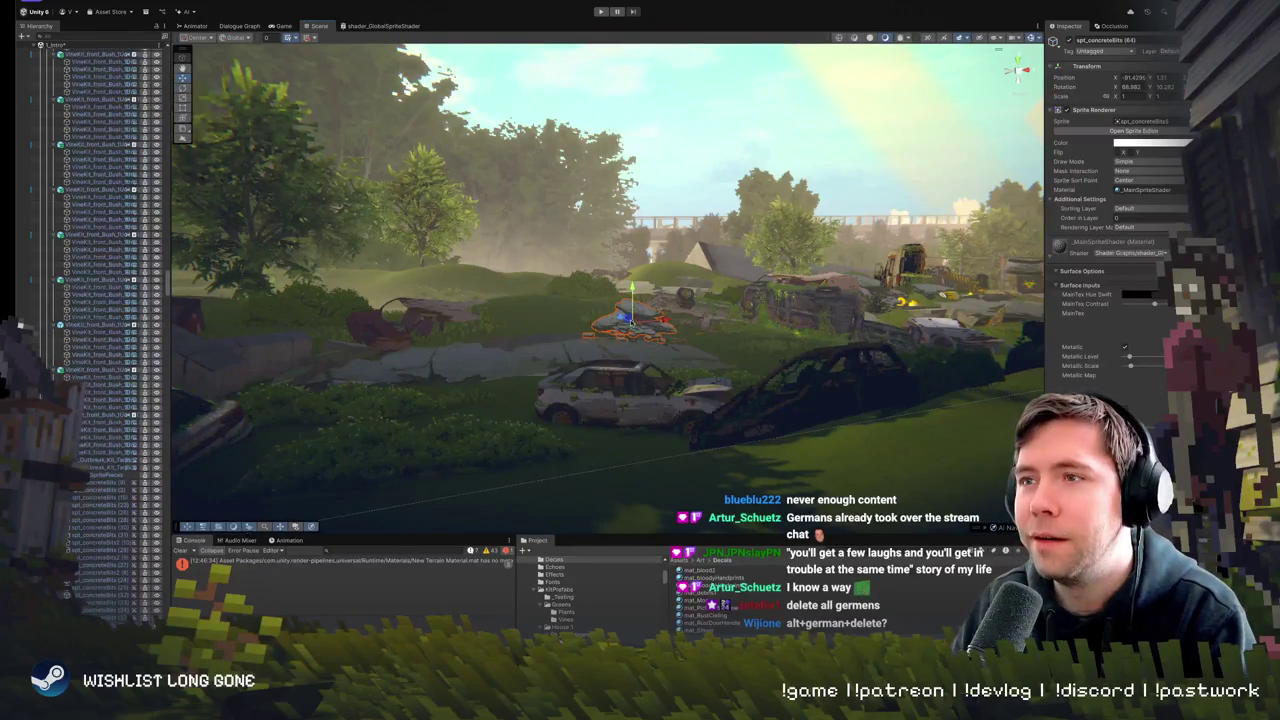
key("f")
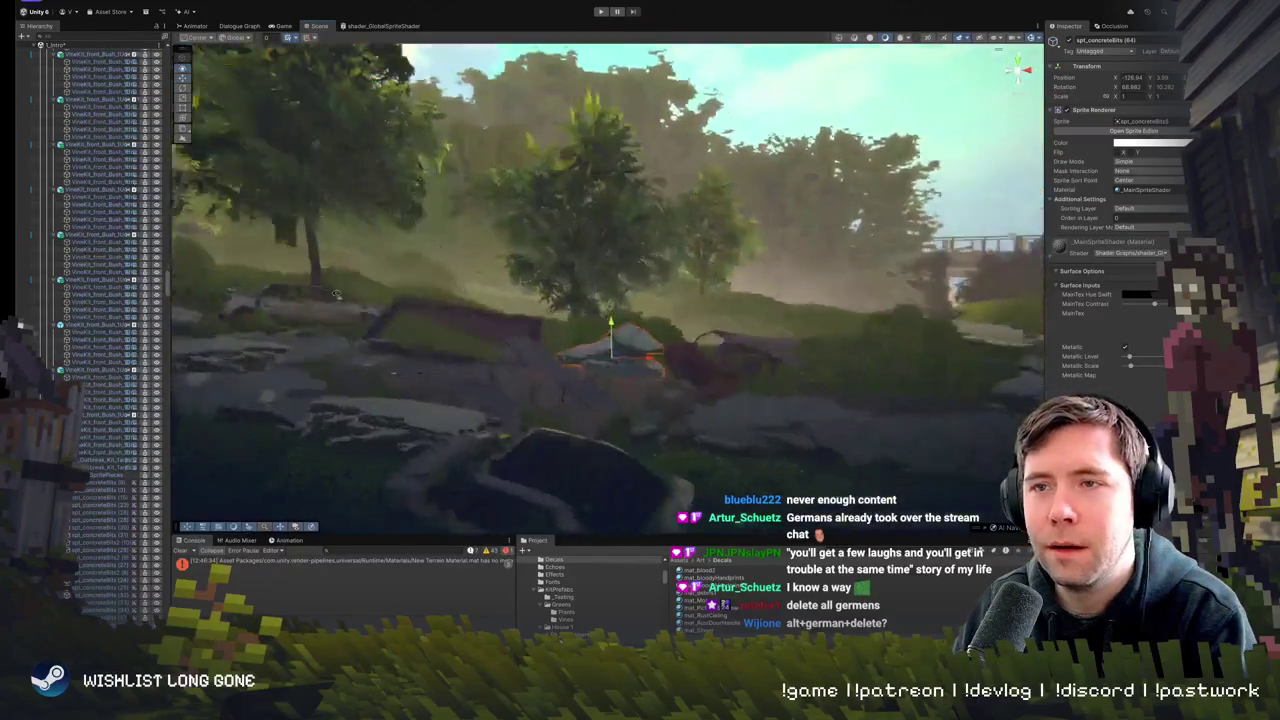
left_click_drag(683, 317, 478, 295)
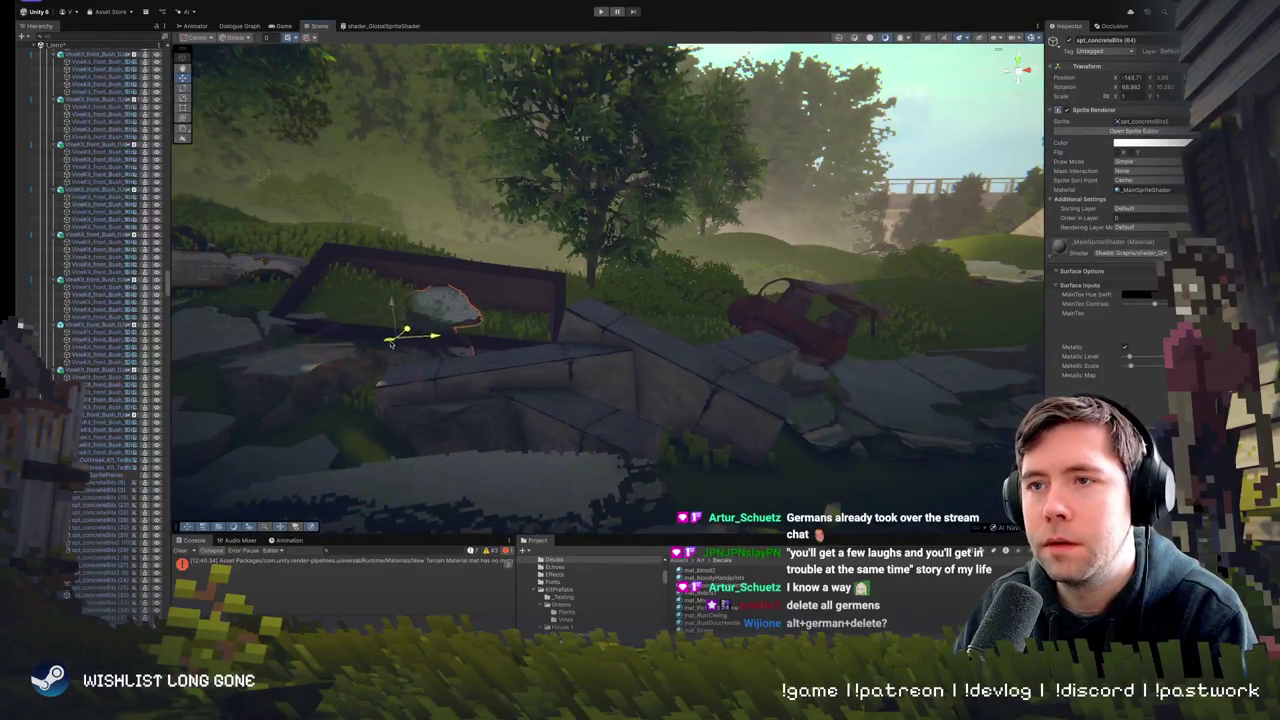
mouse_move(405, 336)
left_mouse_down()
mouse_move(470, 312)
mouse_move(491, 313)
mouse_move(458, 336)
mouse_move(501, 327)
mouse_move(448, 326)
mouse_move(400, 380)
mouse_move(388, 446)
mouse_move(314, 380)
mouse_move(356, 386)
left_mouse_up()
scroll(356, 386, "down", 3)
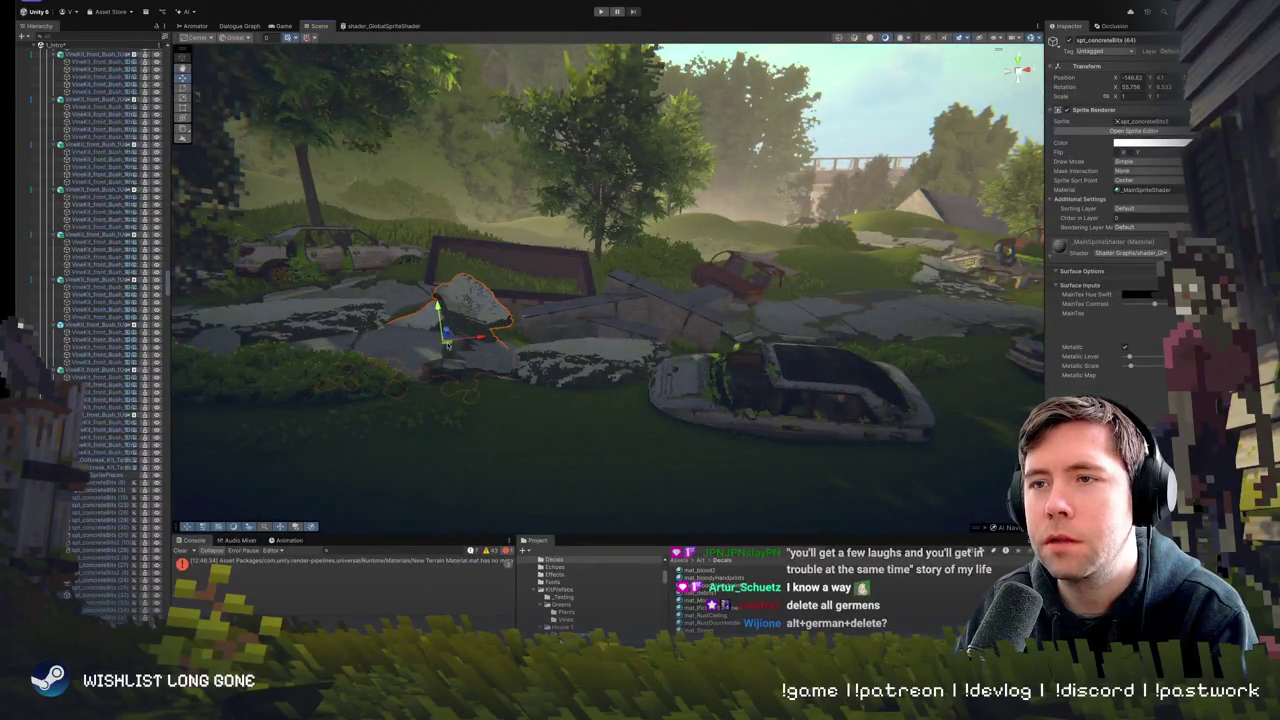
mouse_move(425, 327)
left_mouse_down()
mouse_move(749, 363)
mouse_move(614, 371)
mouse_move(580, 398)
mouse_move(582, 371)
mouse_move(598, 379)
mouse_move(580, 373)
mouse_move(546, 410)
left_mouse_up()
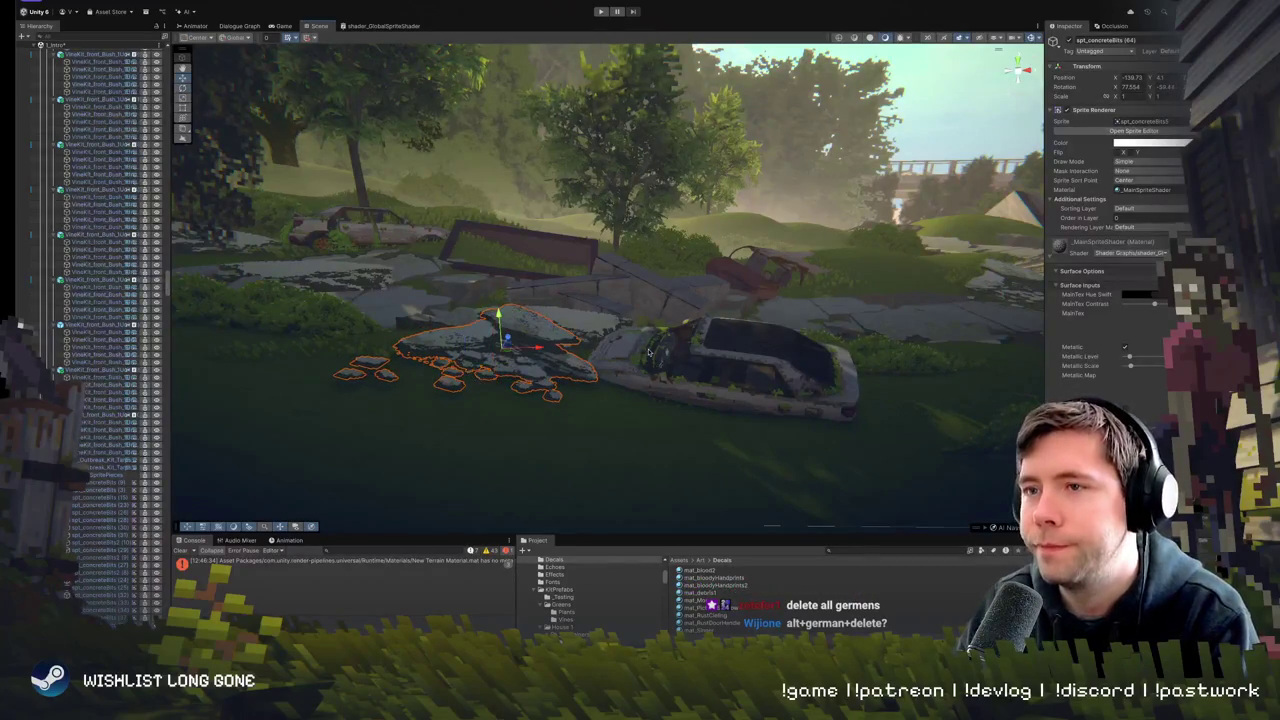
mouse_move(649, 352)
left_mouse_down()
mouse_move(546, 384)
mouse_move(629, 337)
mouse_move(616, 322)
mouse_move(642, 308)
mouse_move(600, 330)
mouse_move(406, 297)
mouse_move(851, 380)
mouse_move(548, 347)
left_mouse_up()
key("e")
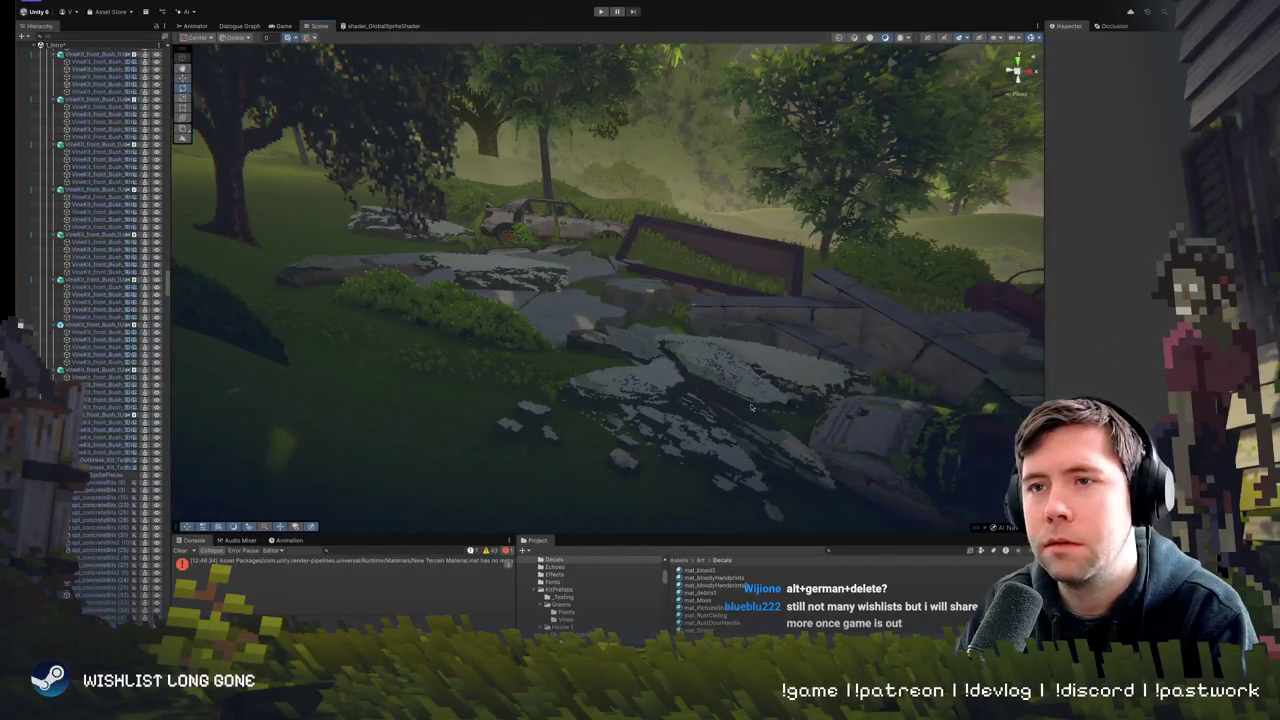
- Move a concrete-bits decal among the rocks left and up along the road
left_click(694, 403)
key("w")
mouse_move(694, 403)
left_mouse_down()
mouse_move(434, 325)
mouse_move(437, 335)
mouse_move(355, 282)
left_mouse_up()
key("e")
key("w")
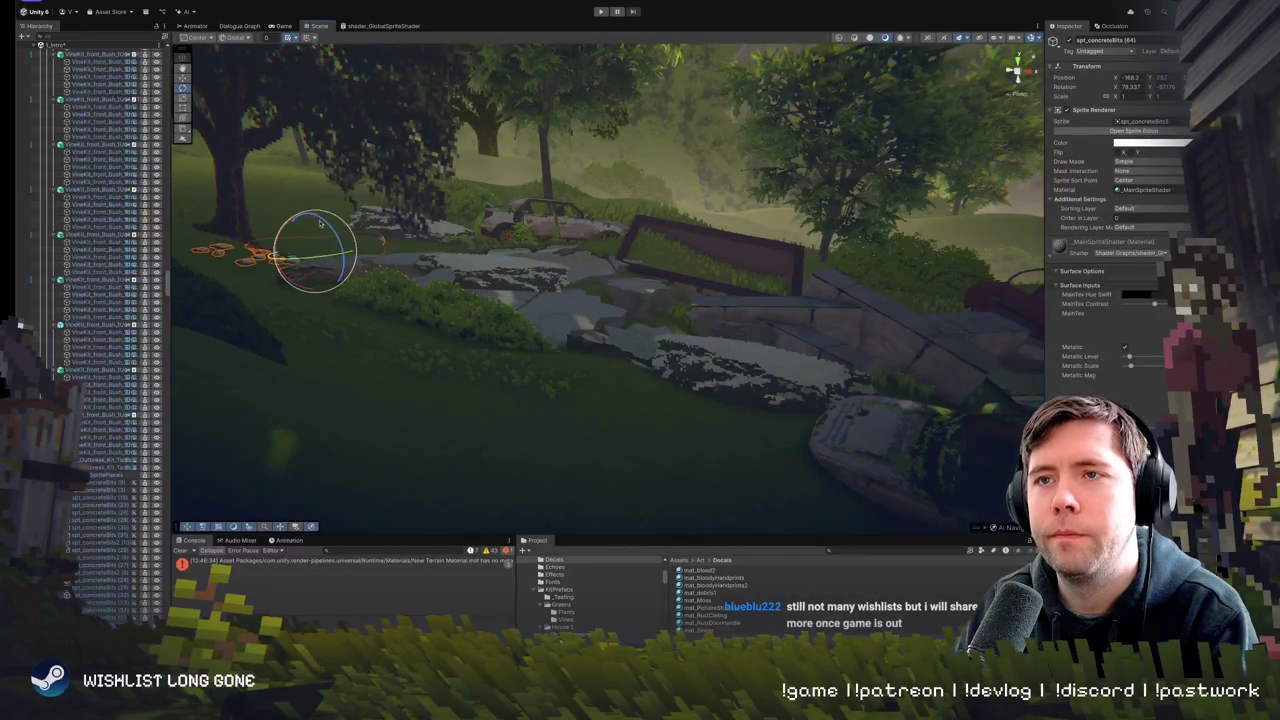
- Check the overlapping concrete-bits decals by the wreck and pick a concrete slab block
left_click_drag(285, 228, 465, 287)
left_click(465, 287)
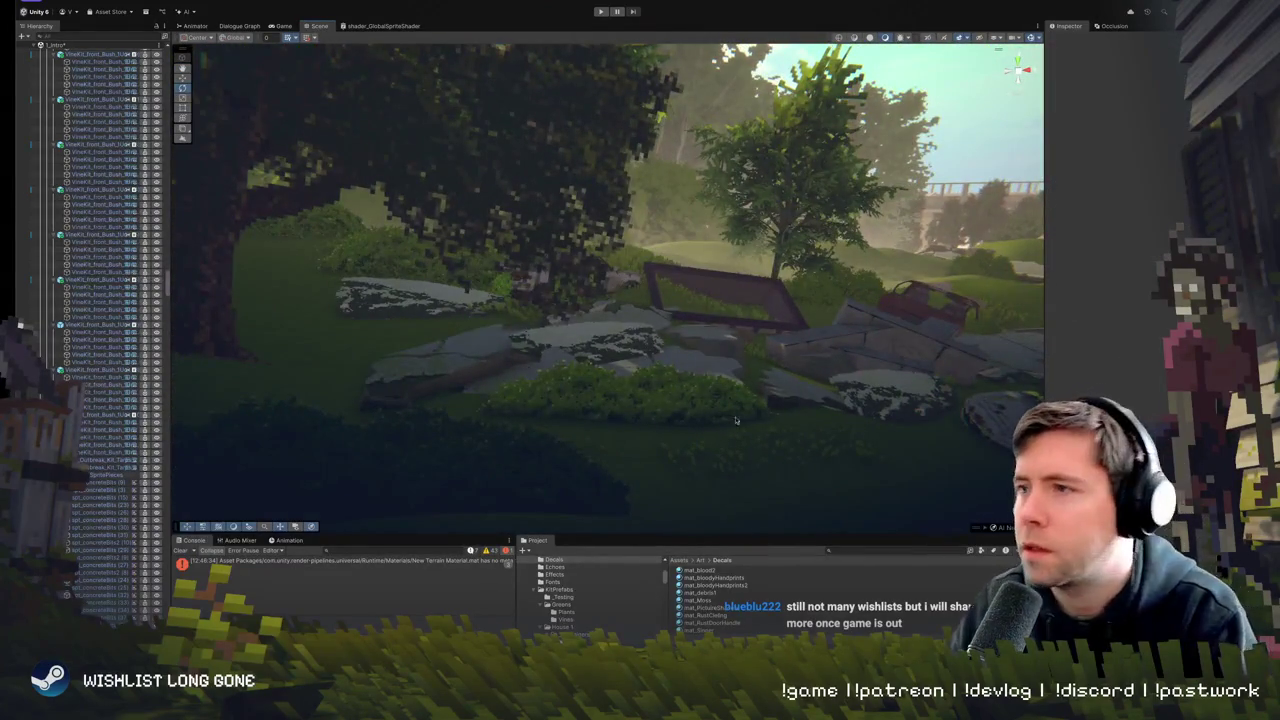
left_click_drag(736, 420, 620, 420)
left_click(590, 418)
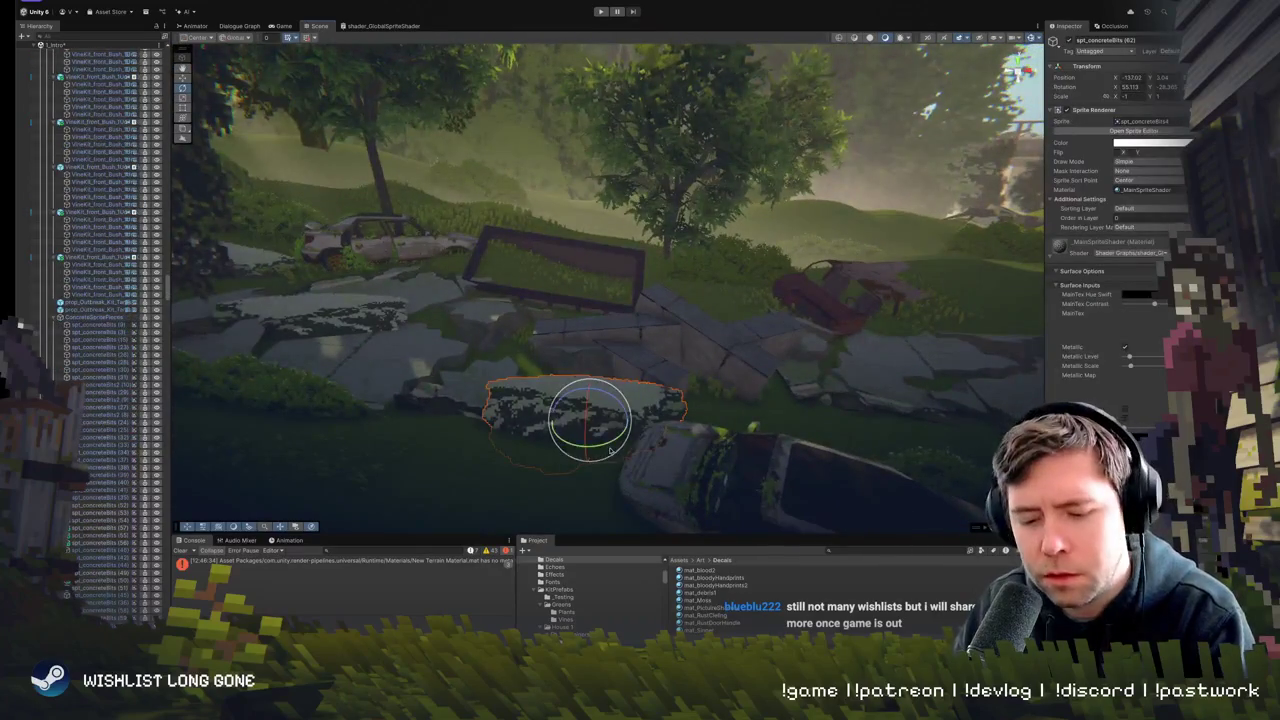
left_click(546, 401)
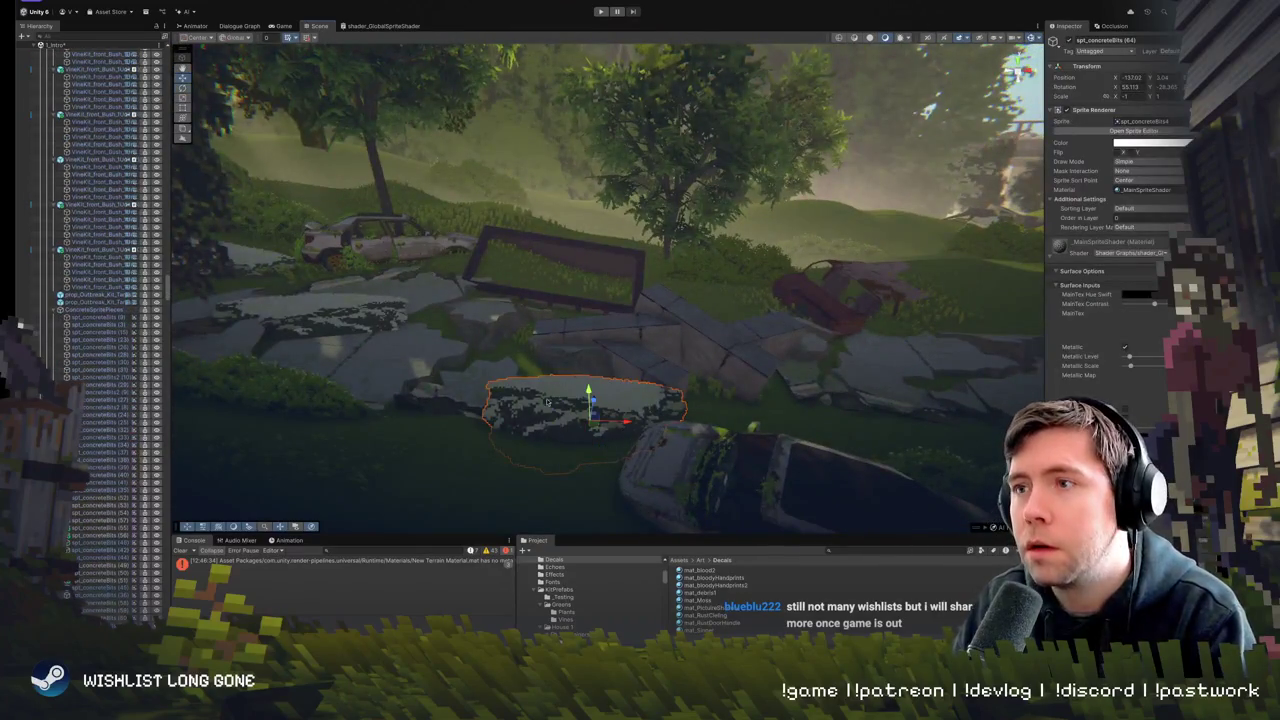
left_click(597, 406)
left_click(605, 345)
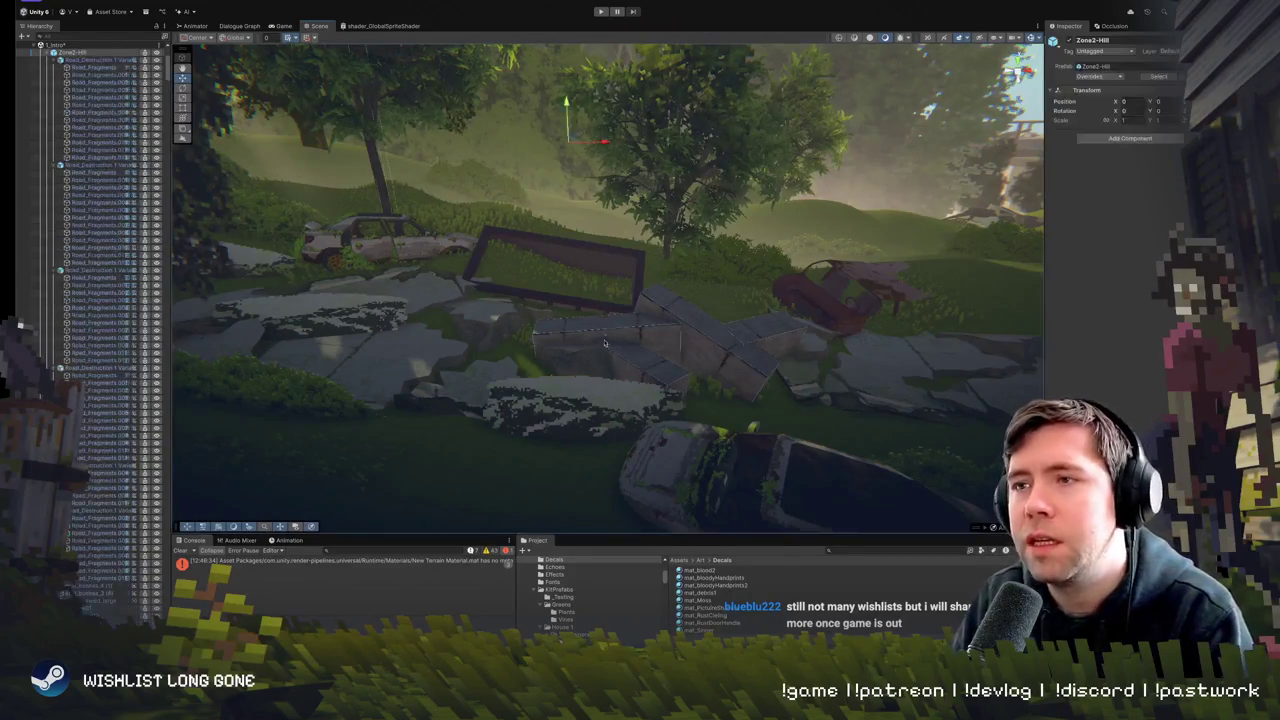
- Fly around the wrecked cars and select the slab block beside the wall
key("w")
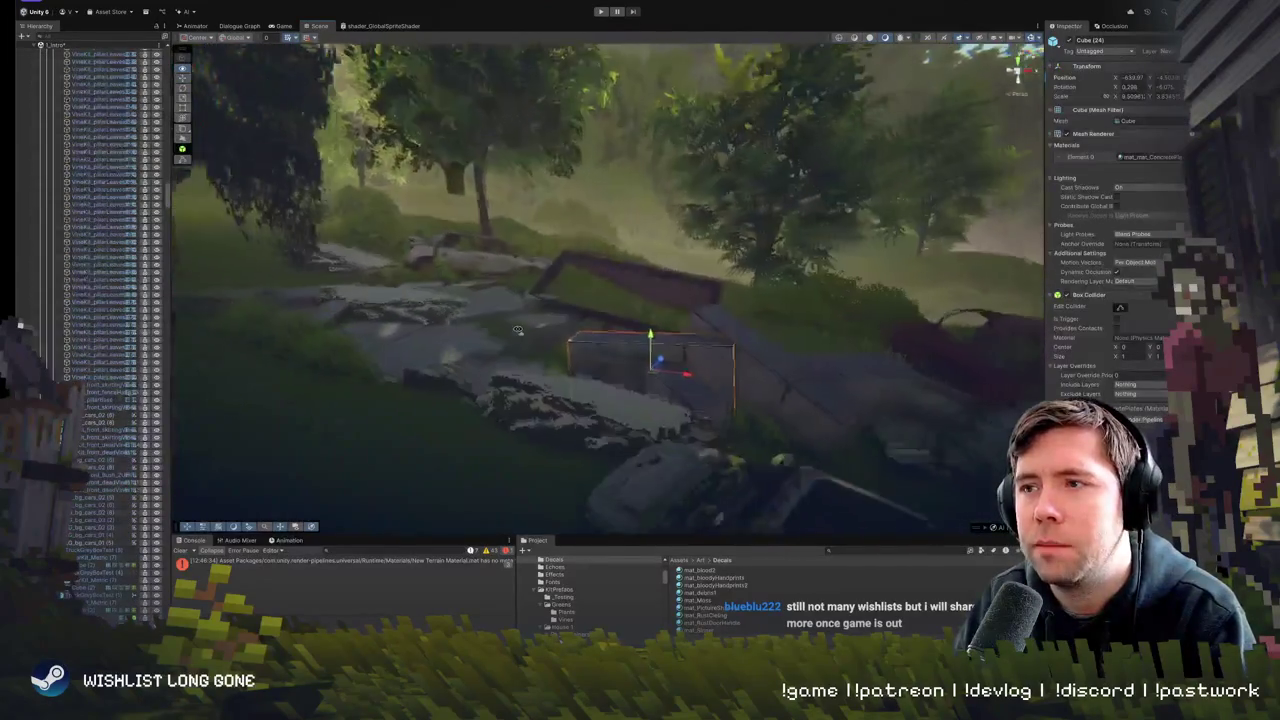
key("s")
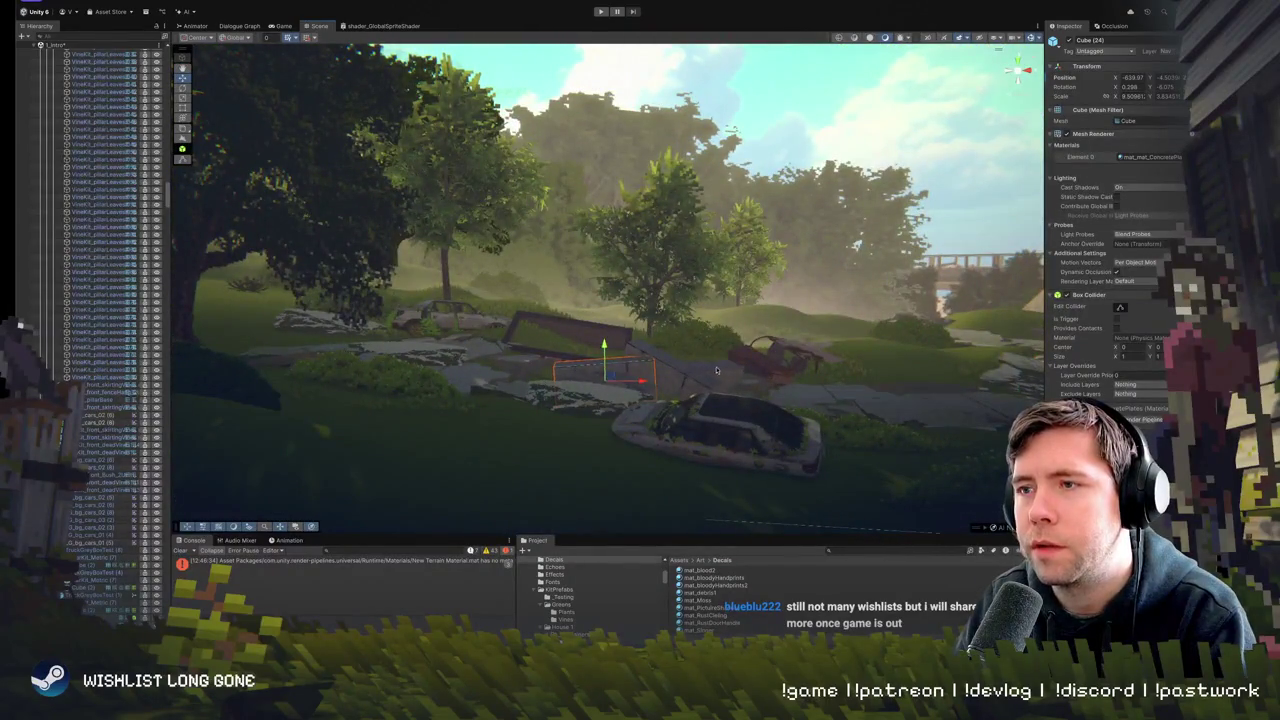
key("w")
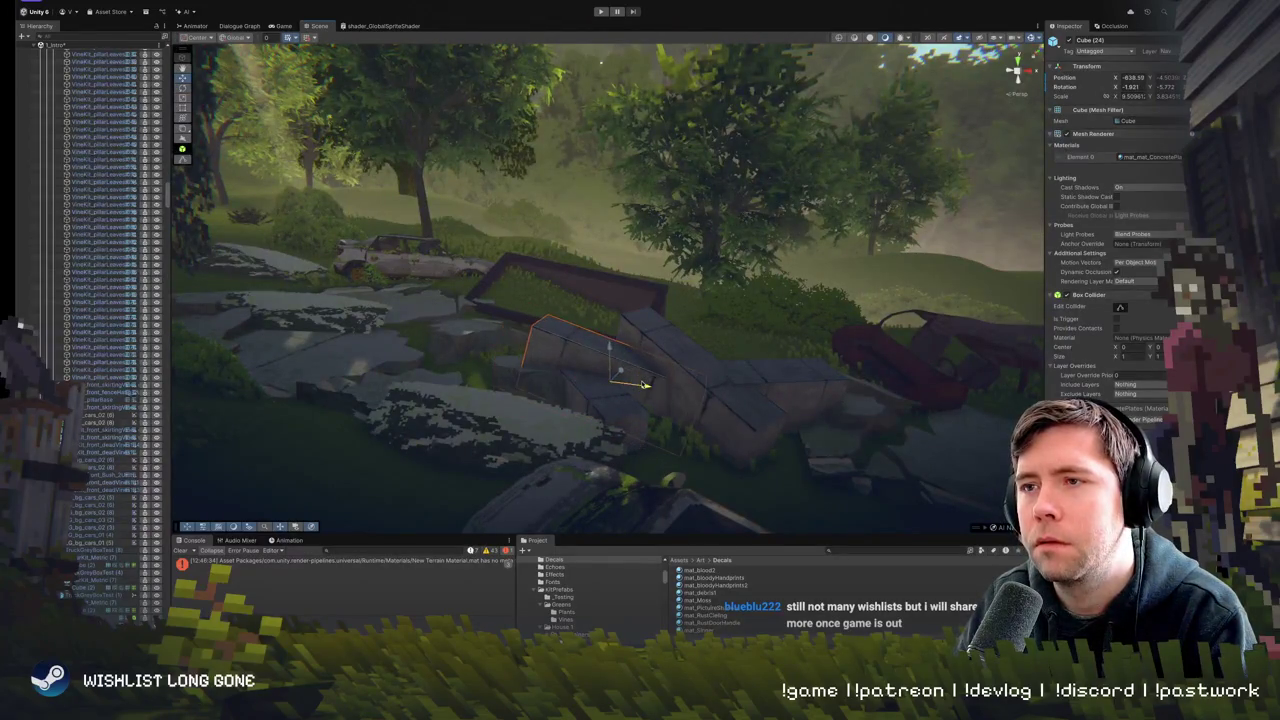
key("s")
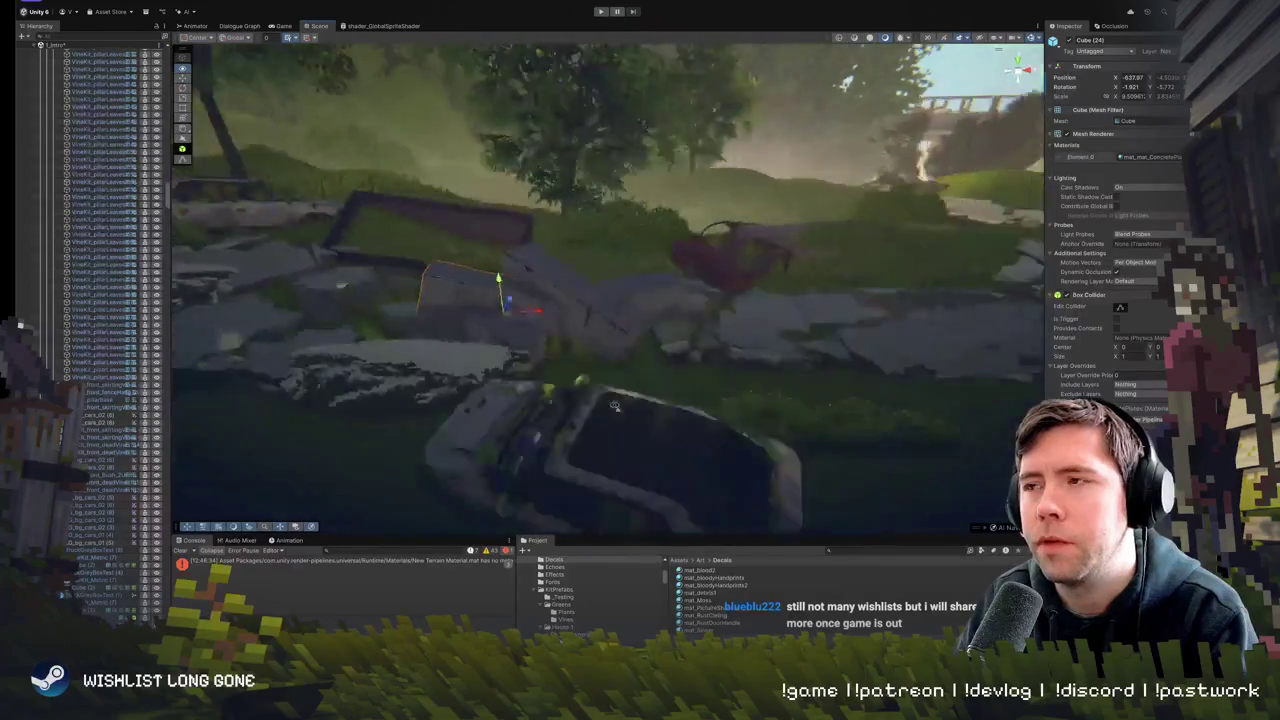
left_click(658, 366)
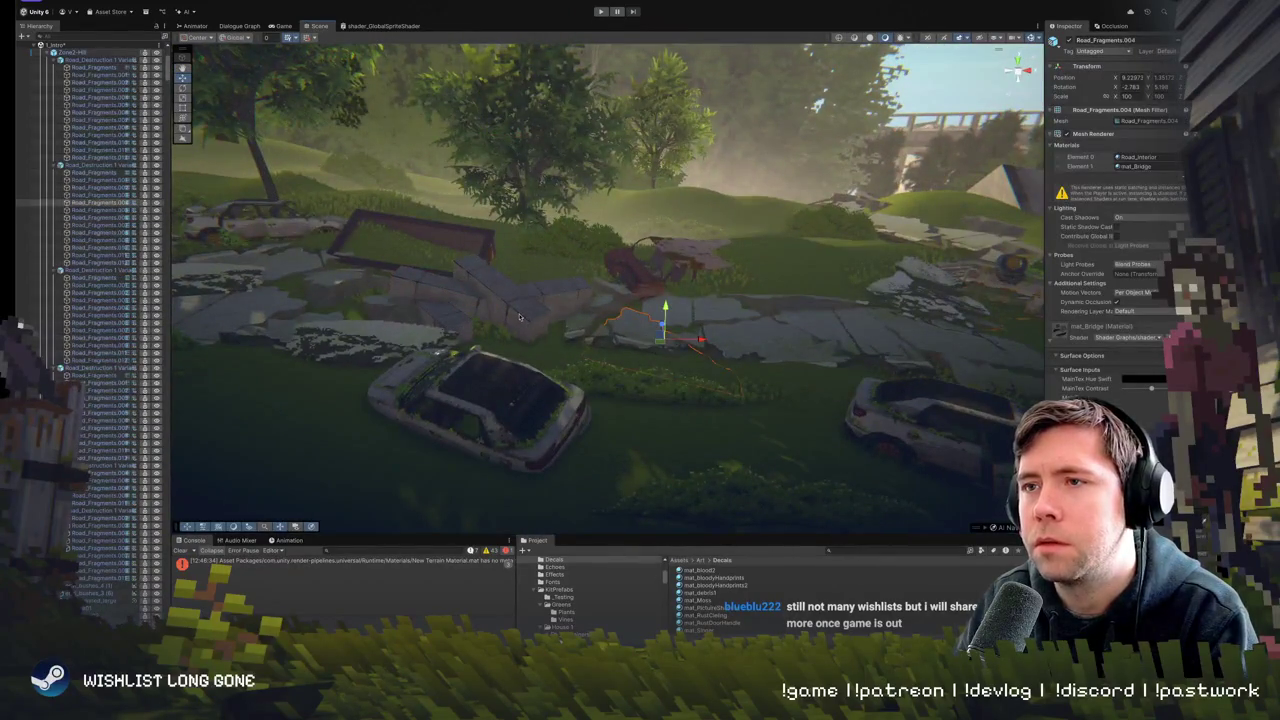
left_click(517, 314)
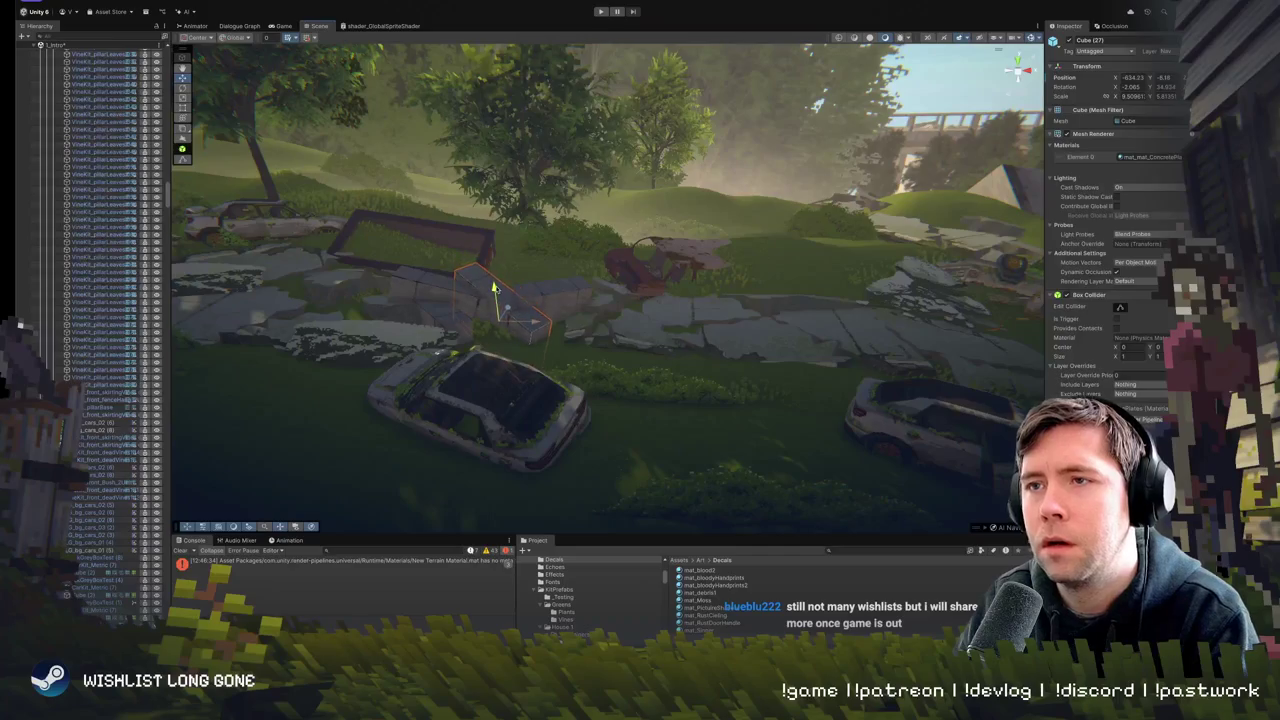
- Inspect the slab block behind the car, then enter Play mode
left_click_drag(540, 308, 617, 313)
left_click(617, 313)
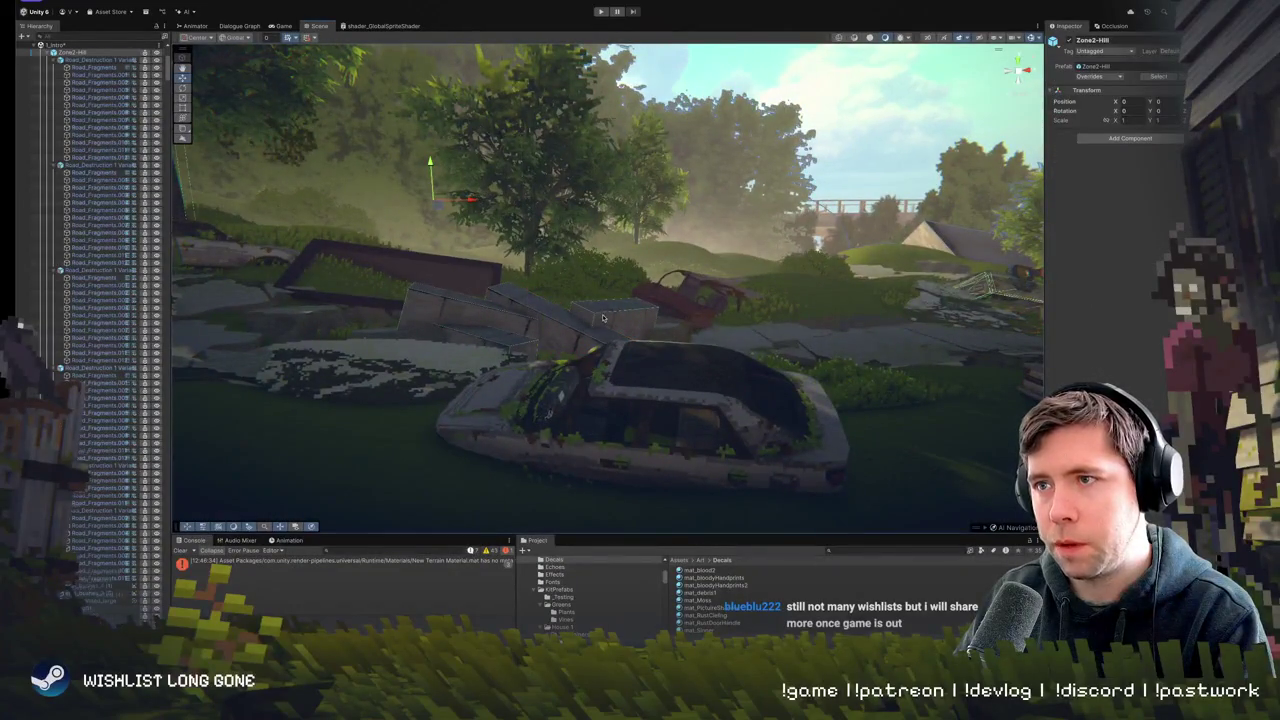
left_click(603, 318)
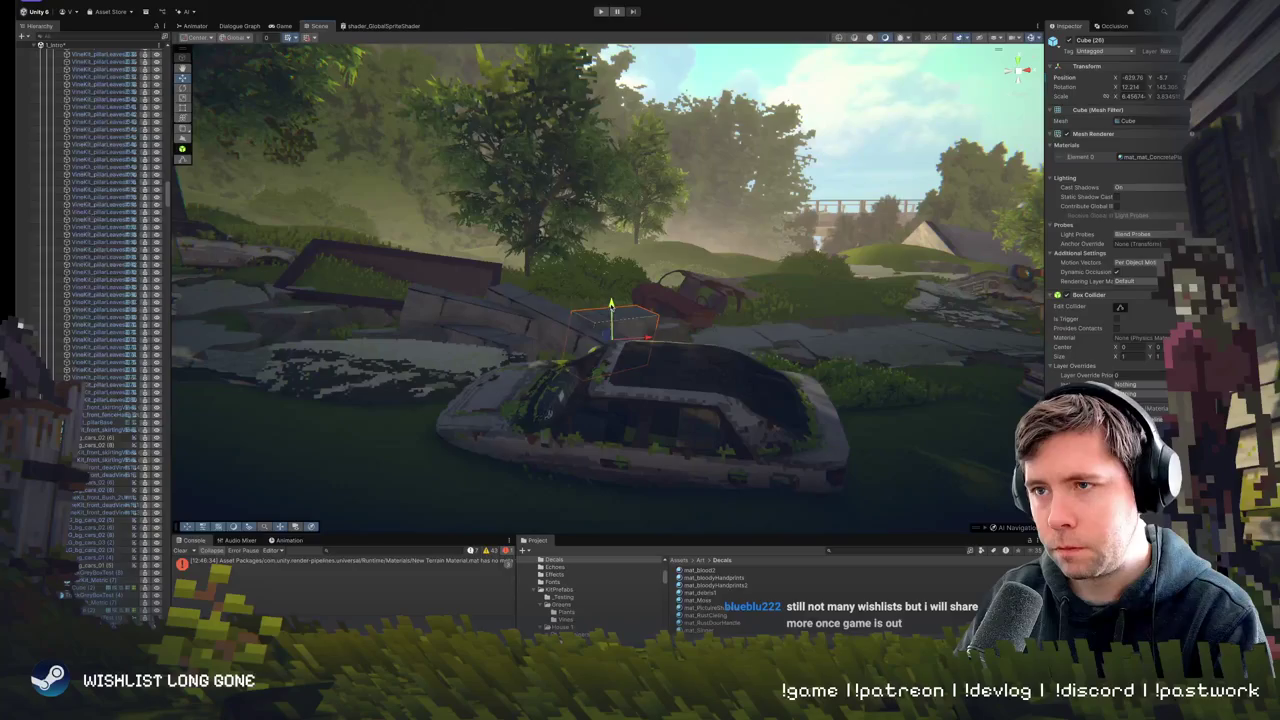
left_click_drag(603, 318, 517, 178)
left_click_drag(481, 339, 757, 304)
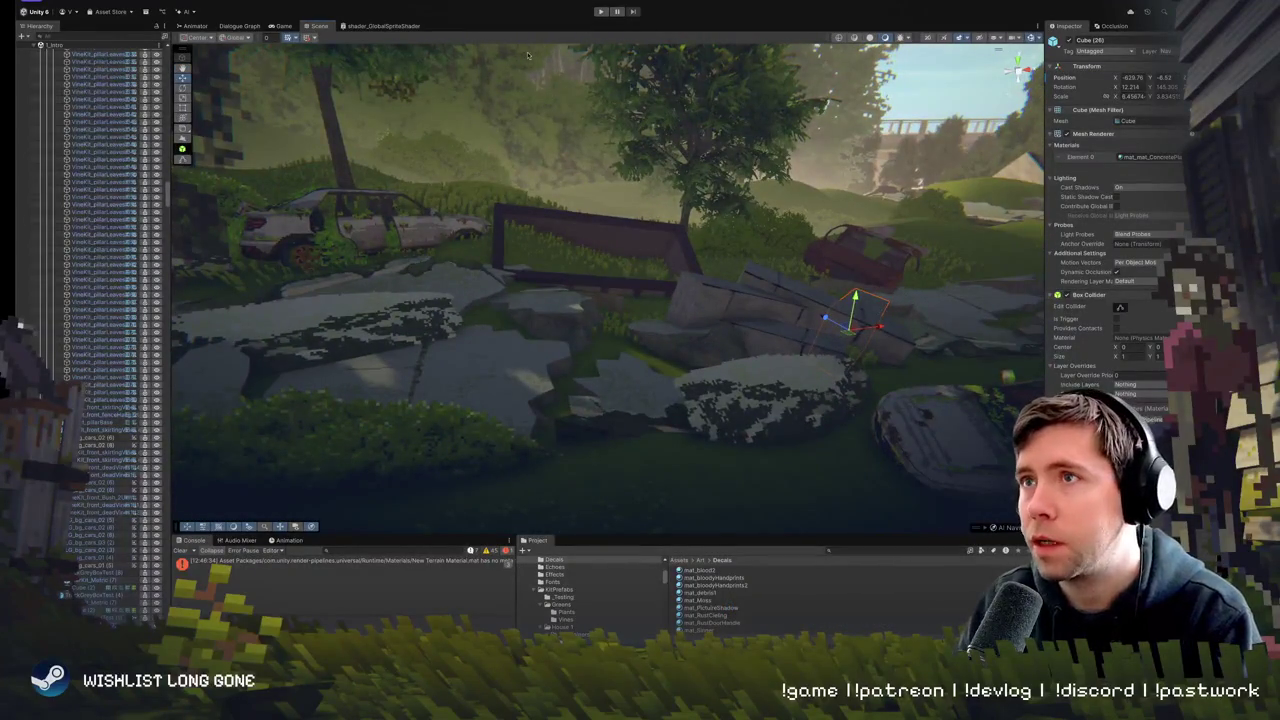
left_click(600, 11)
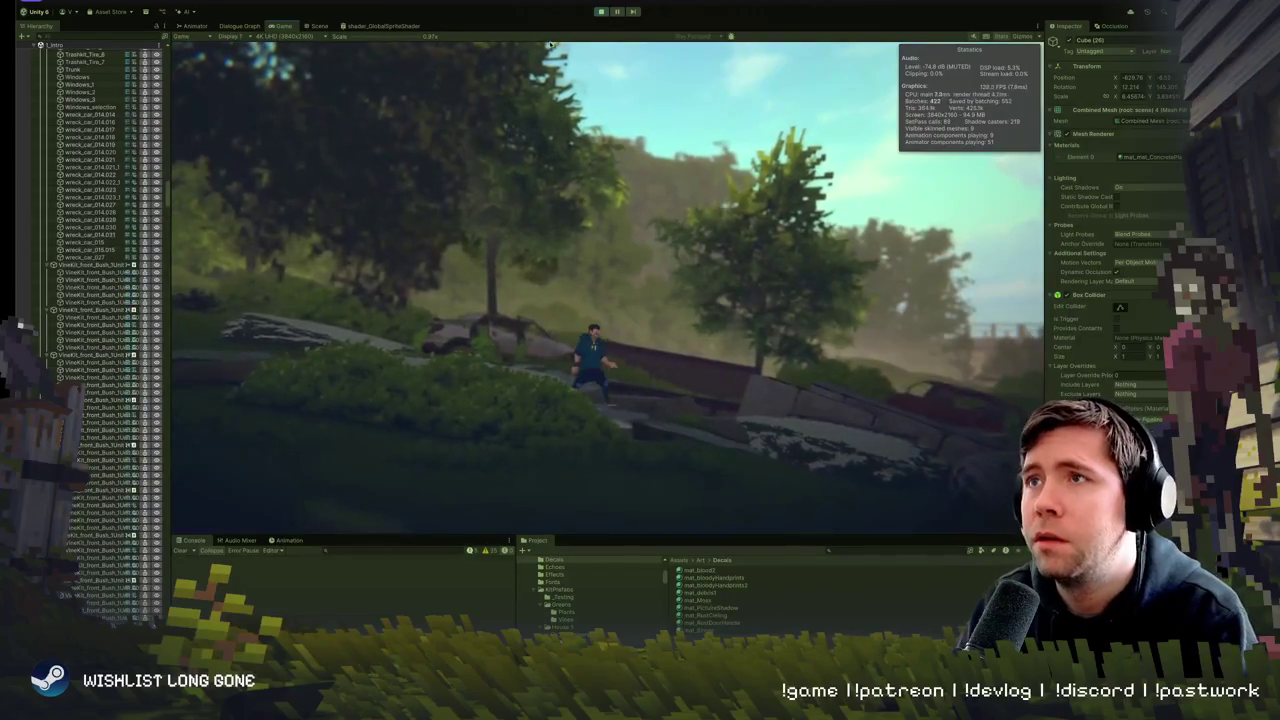
- Pause the running game and return to the Scene view with Ctrl+1
key("ctrl+shift+p")
key("ctrl+1")
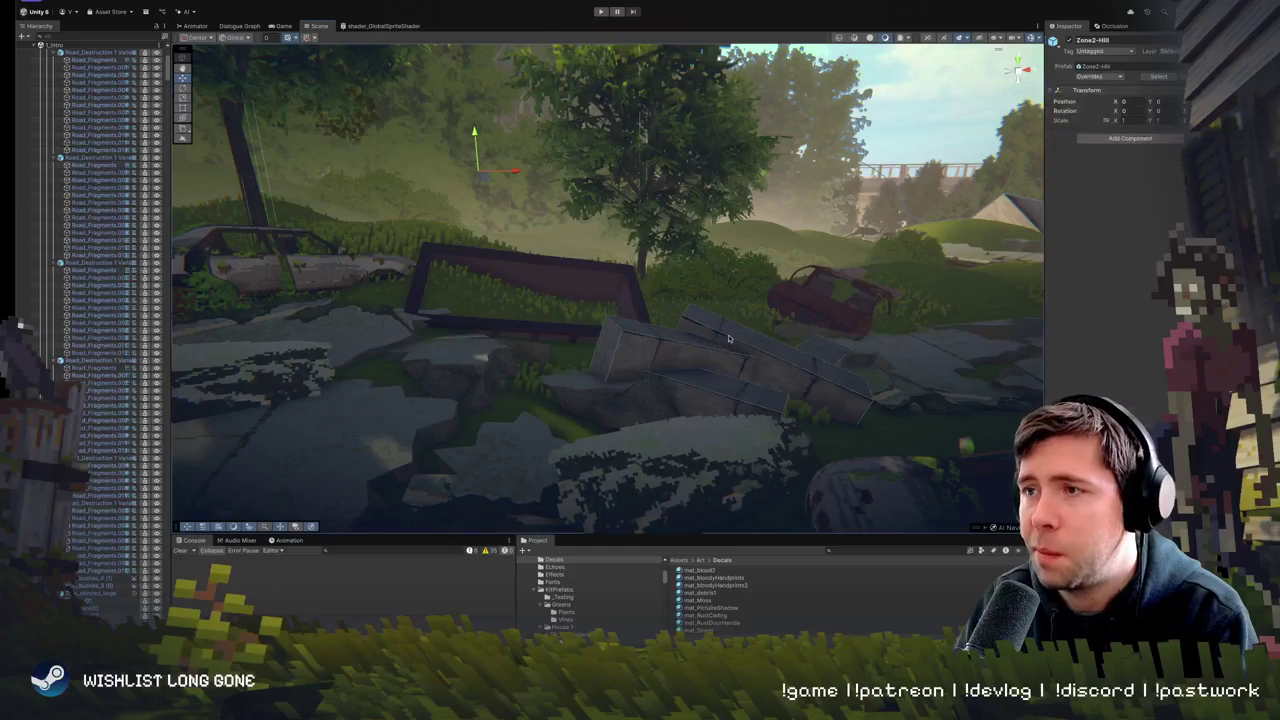
- Tilt the concrete slab beside the planter frame slightly
left_click(811, 344)
left_click(811, 344)
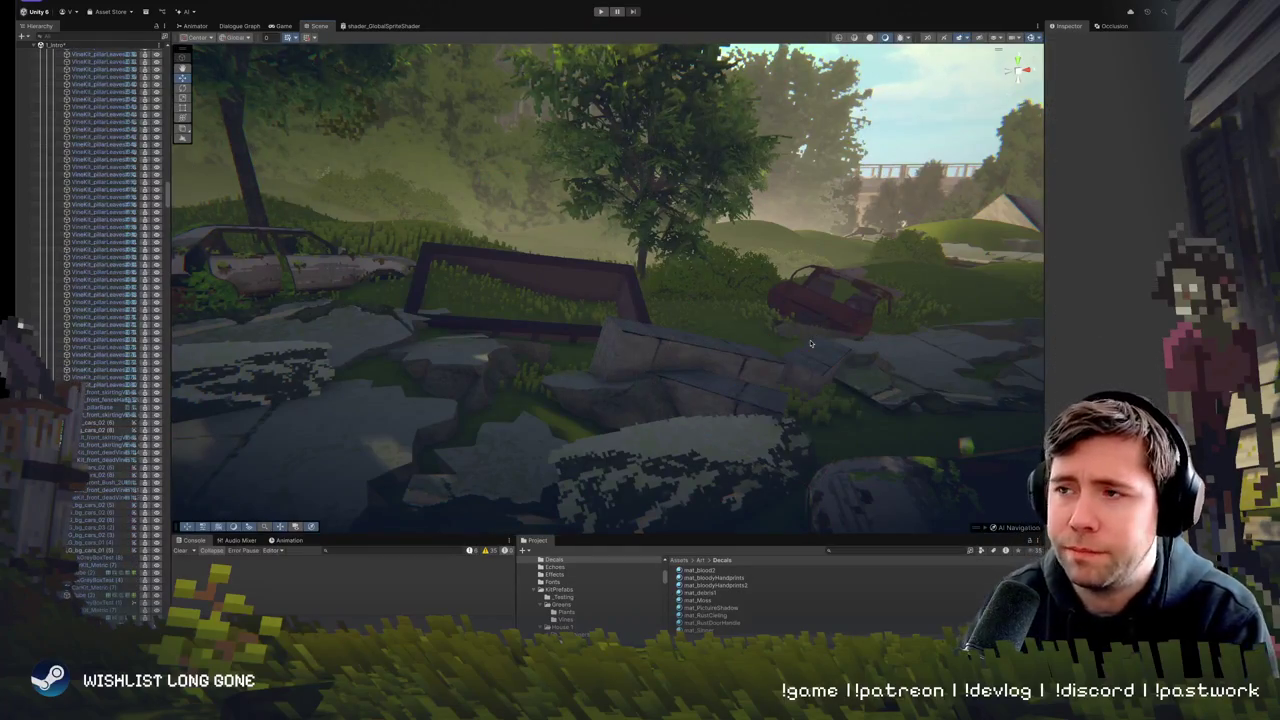
left_click(663, 347)
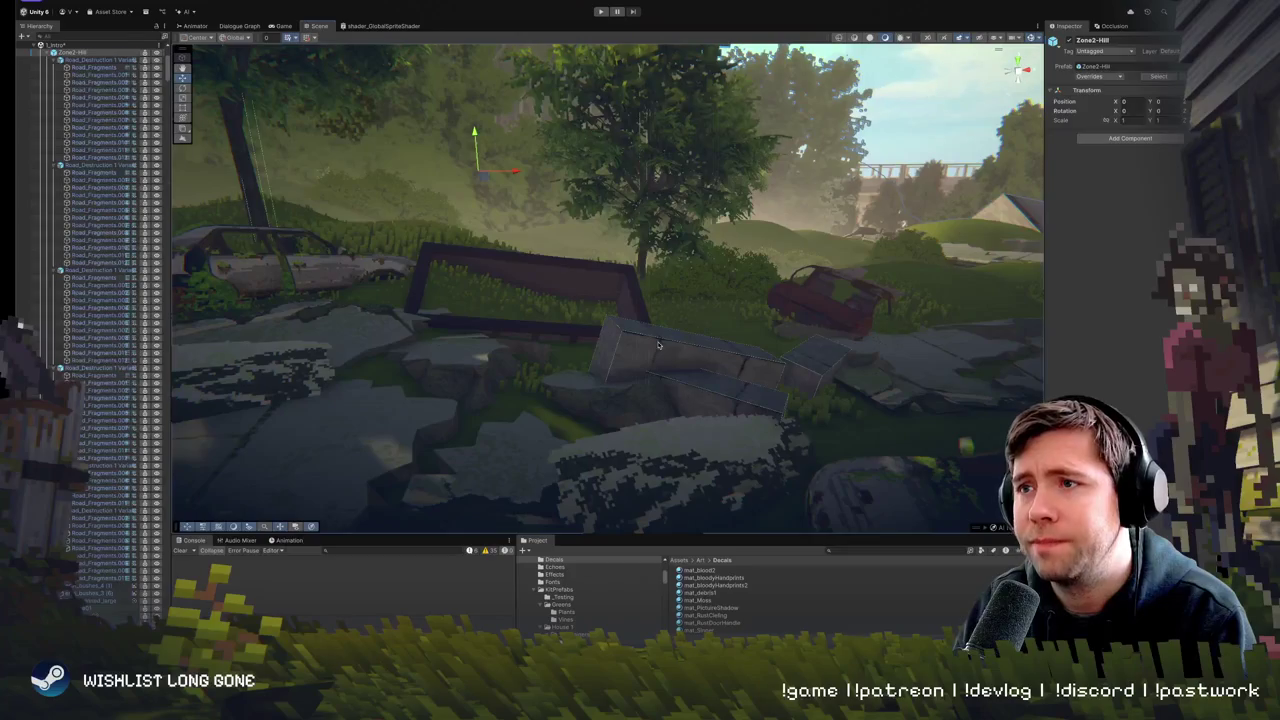
left_click(660, 345)
key("e")
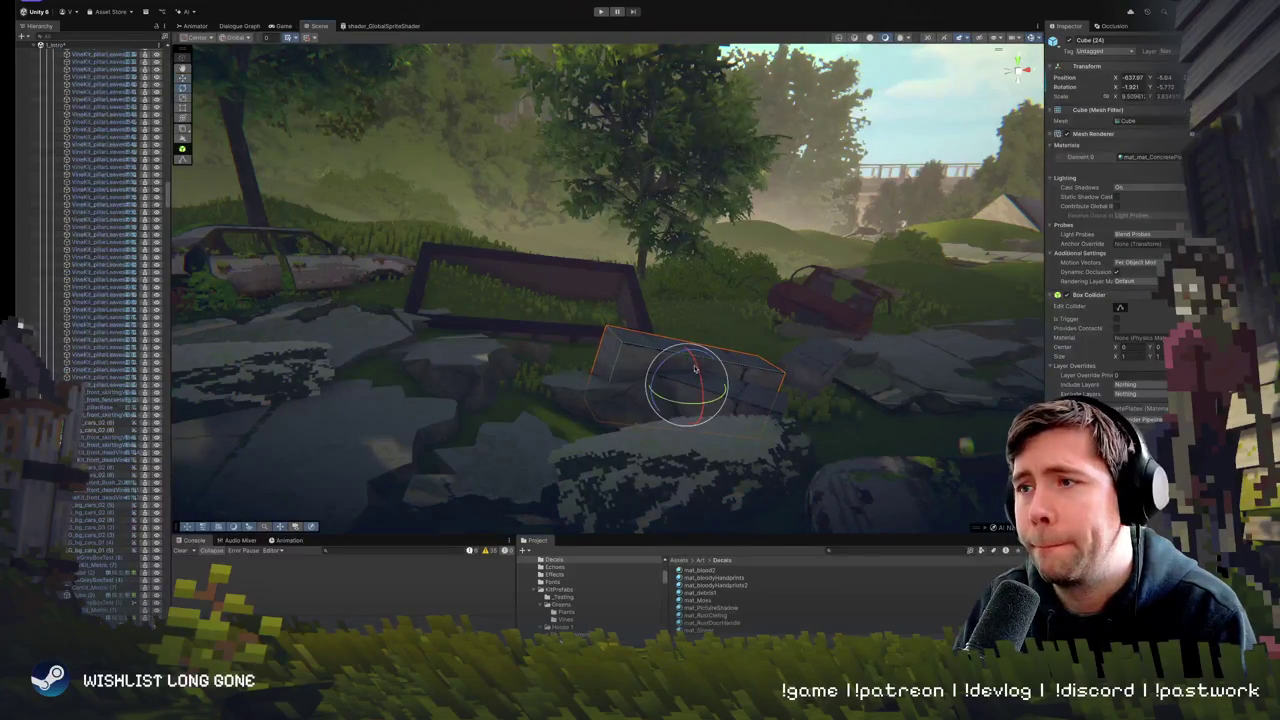
left_click_drag(670, 360, 695, 355)
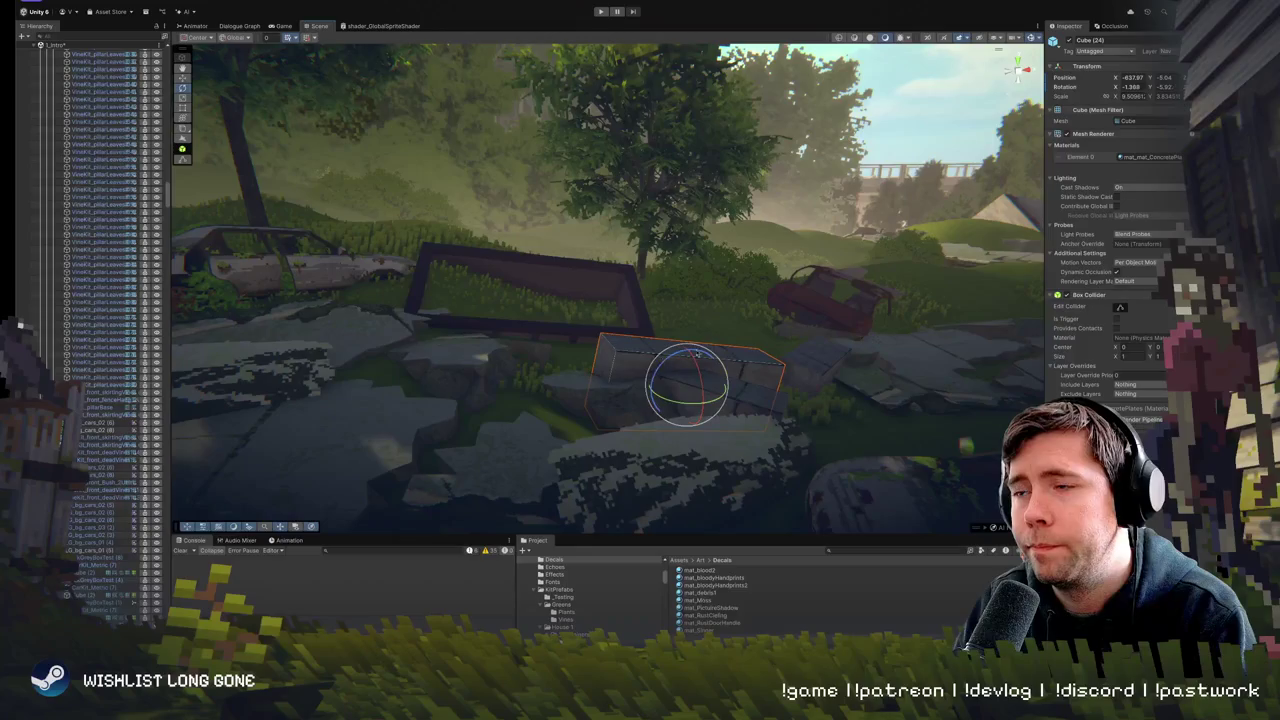
- Duplicate the slab, shift the copy left and raise both slabs slightly
key("ctrl+d")
key("w")
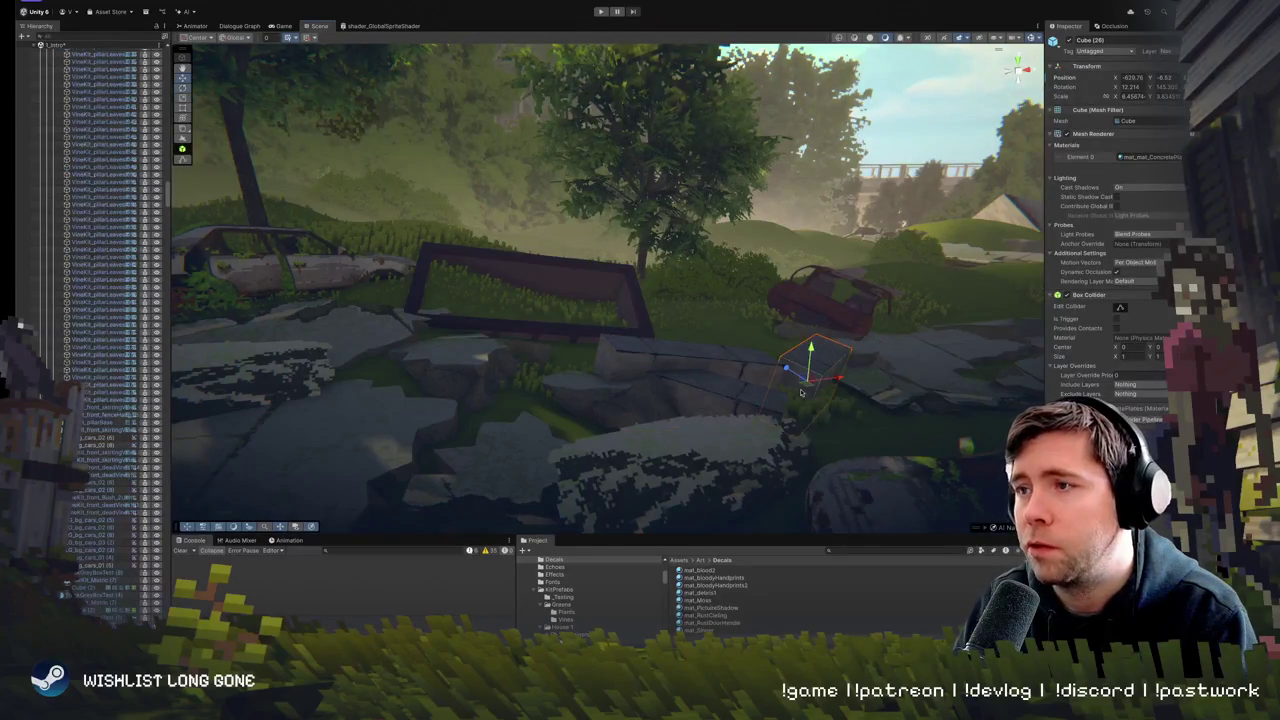
left_click_drag(806, 386, 768, 397)
key("e")
key("w")
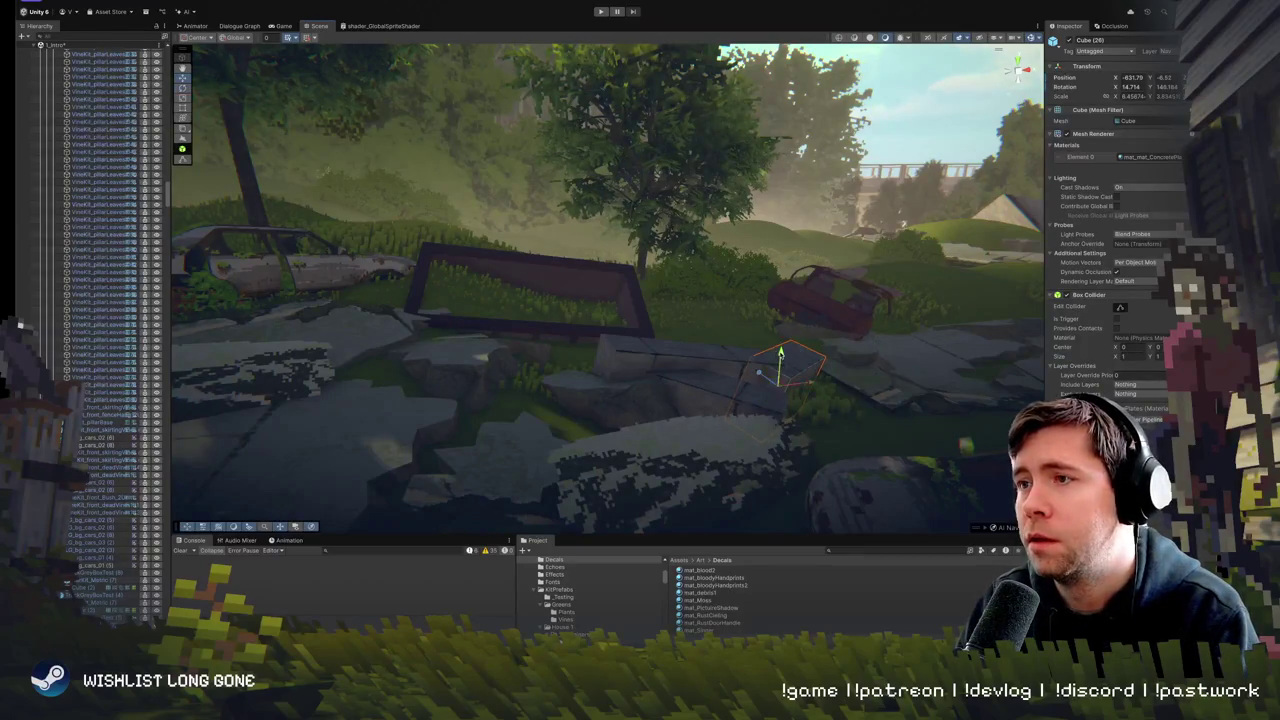
left_click(643, 349, "shift")
left_click_drag(719, 355, 718, 352)
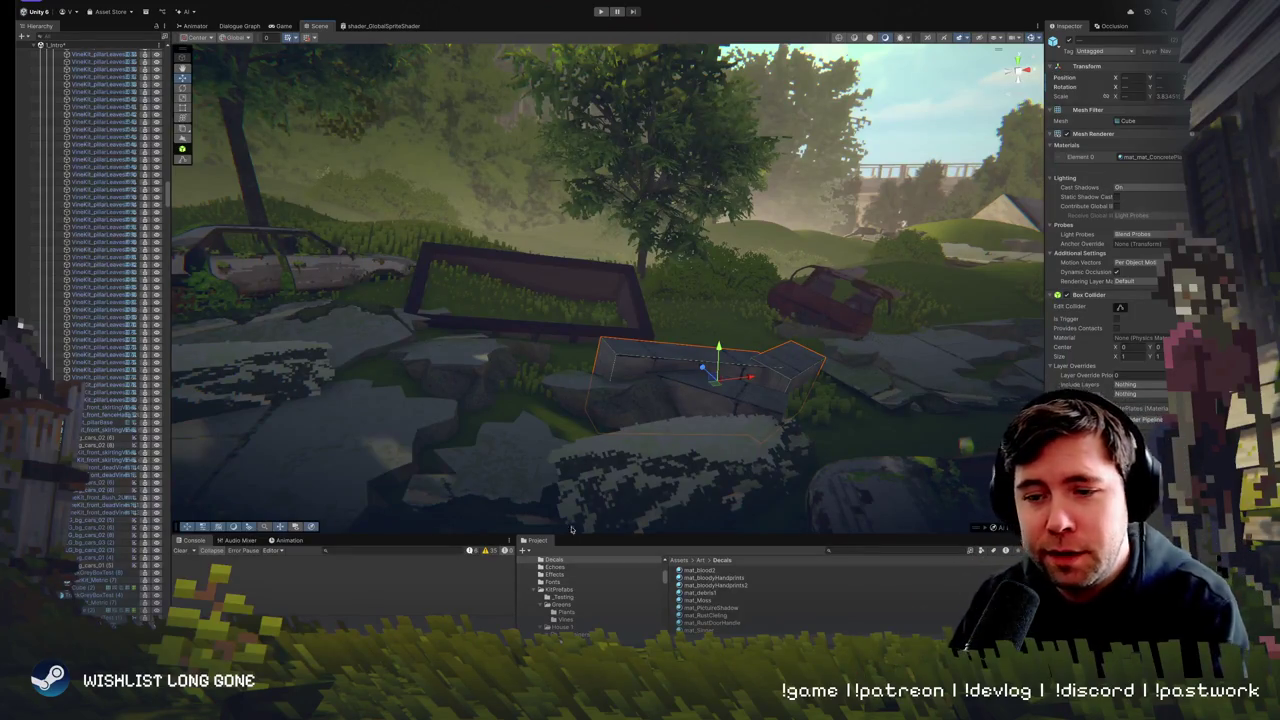
- Slide the concrete slab left, then back to the right into place
mouse_move(685, 277)
left_mouse_down()
mouse_move(660, 260)
mouse_move(690, 300)
mouse_move(700, 290)
left_mouse_up()
left_click_drag(691, 338, 666, 334)
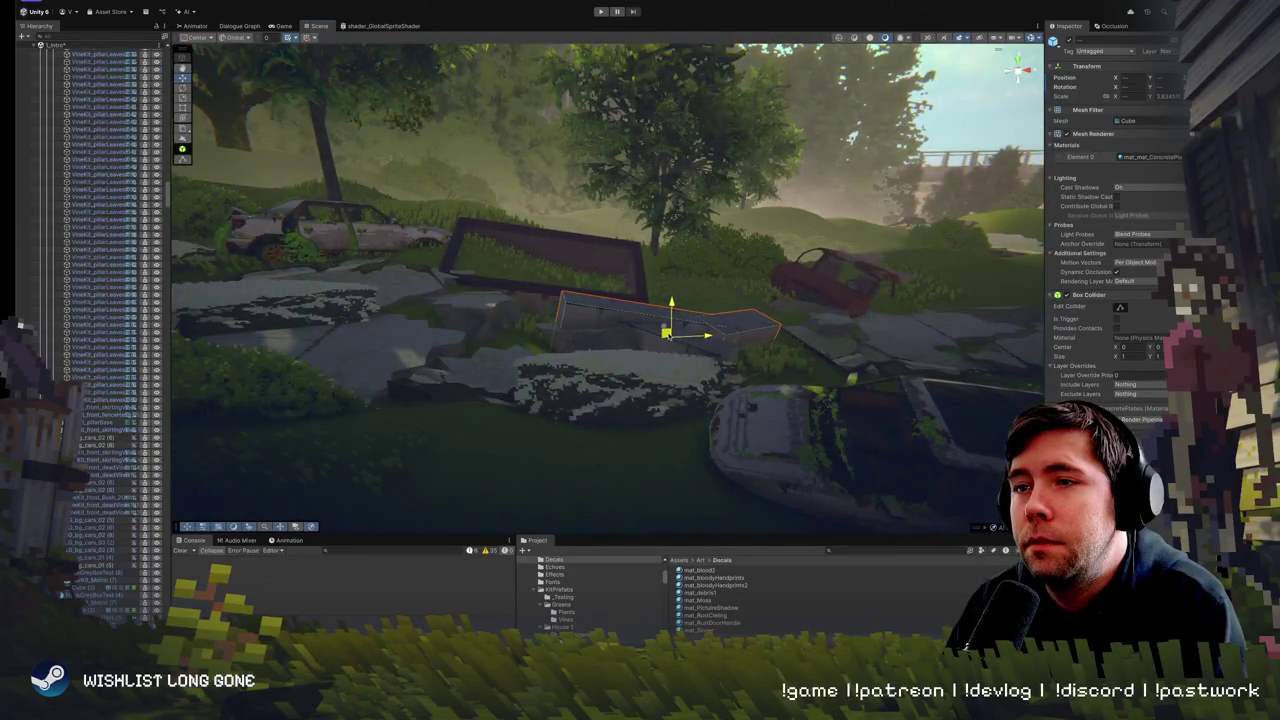
key("e")
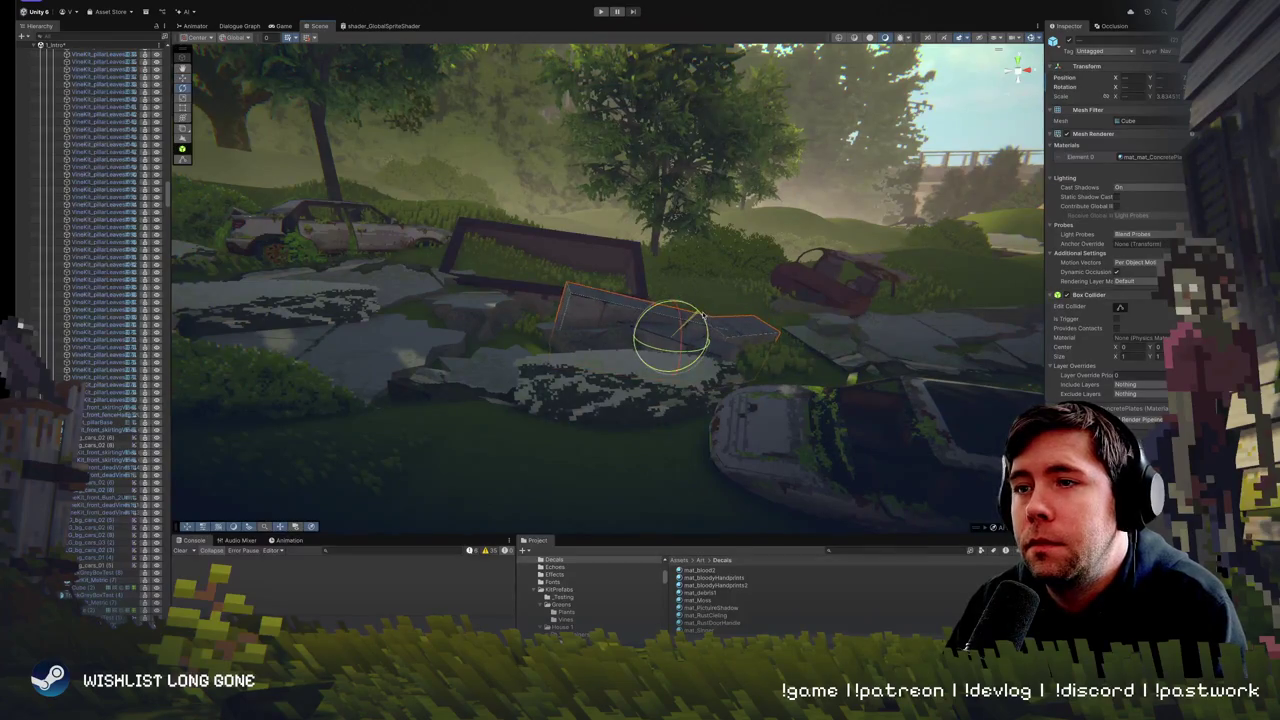
key("w")
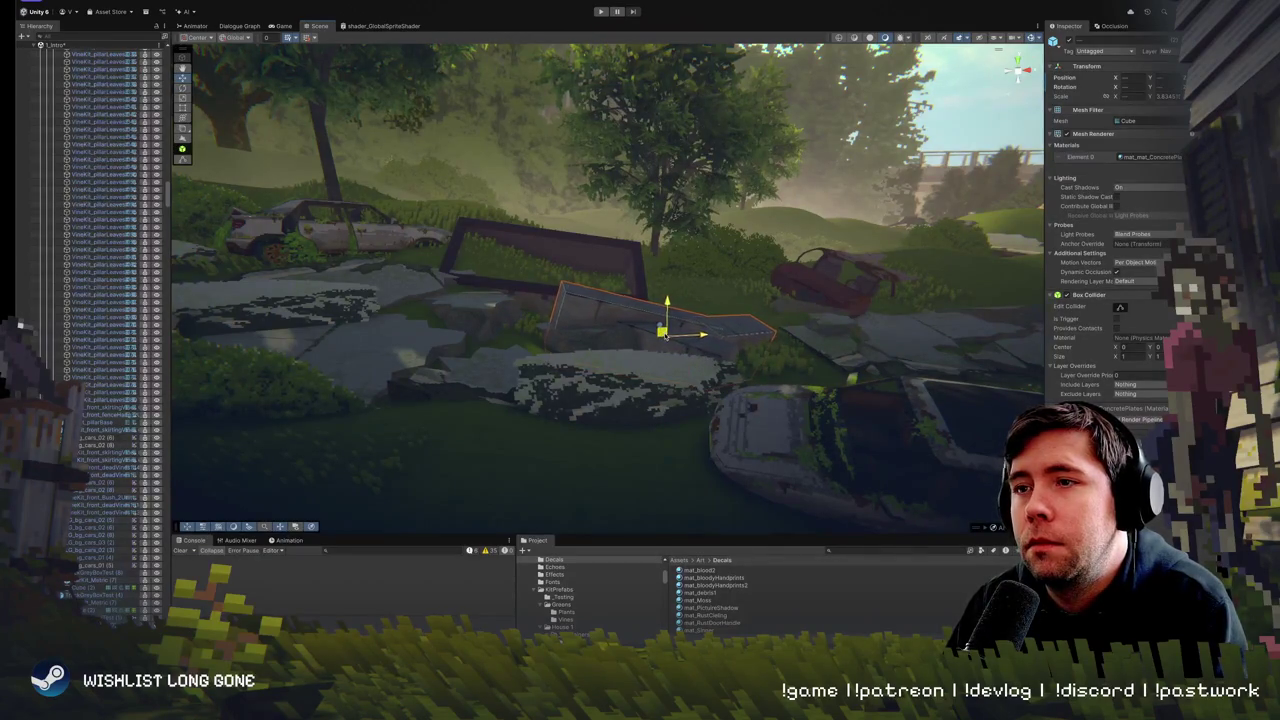
mouse_move(665, 334)
left_mouse_down()
mouse_move(729, 340)
mouse_move(592, 275)
mouse_move(742, 396)
mouse_move(796, 376)
mouse_move(920, 393)
mouse_move(843, 376)
left_mouse_up()
- View the cube slab from above, then pick the blue tarp across the village
left_click(742, 396)
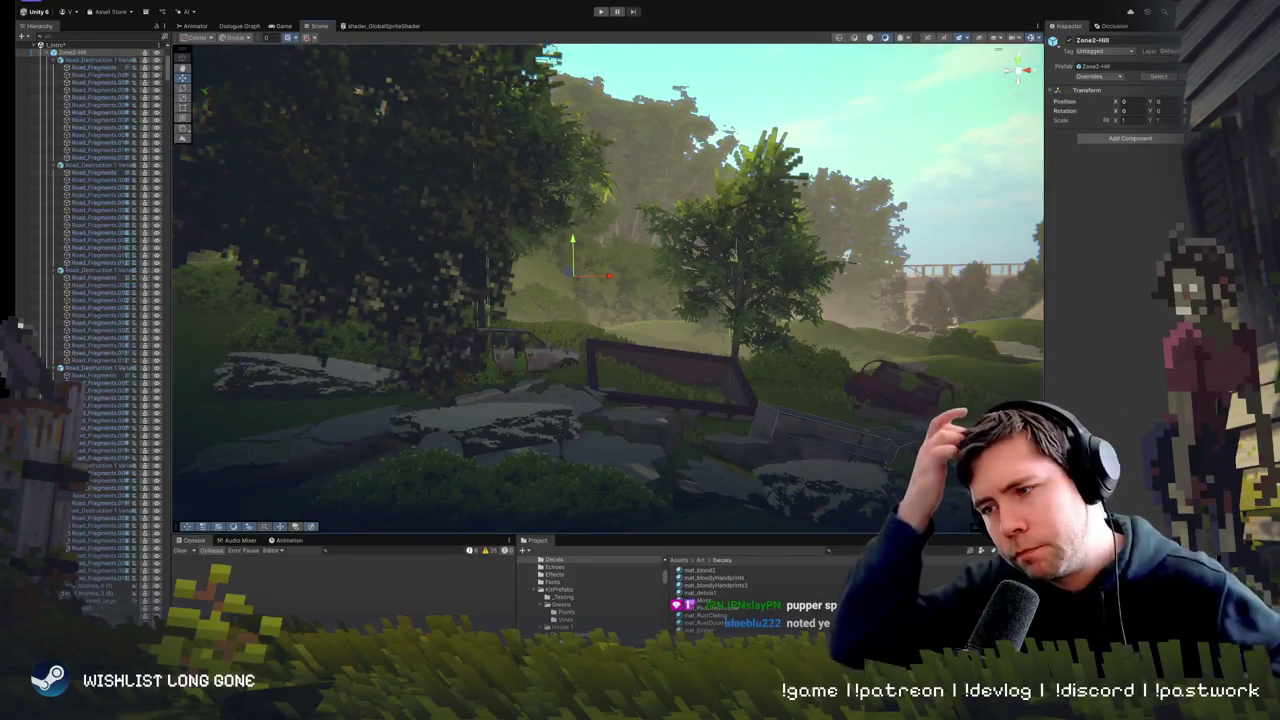
left_click_drag(938, 456, 690, 380)
left_click(627, 340)
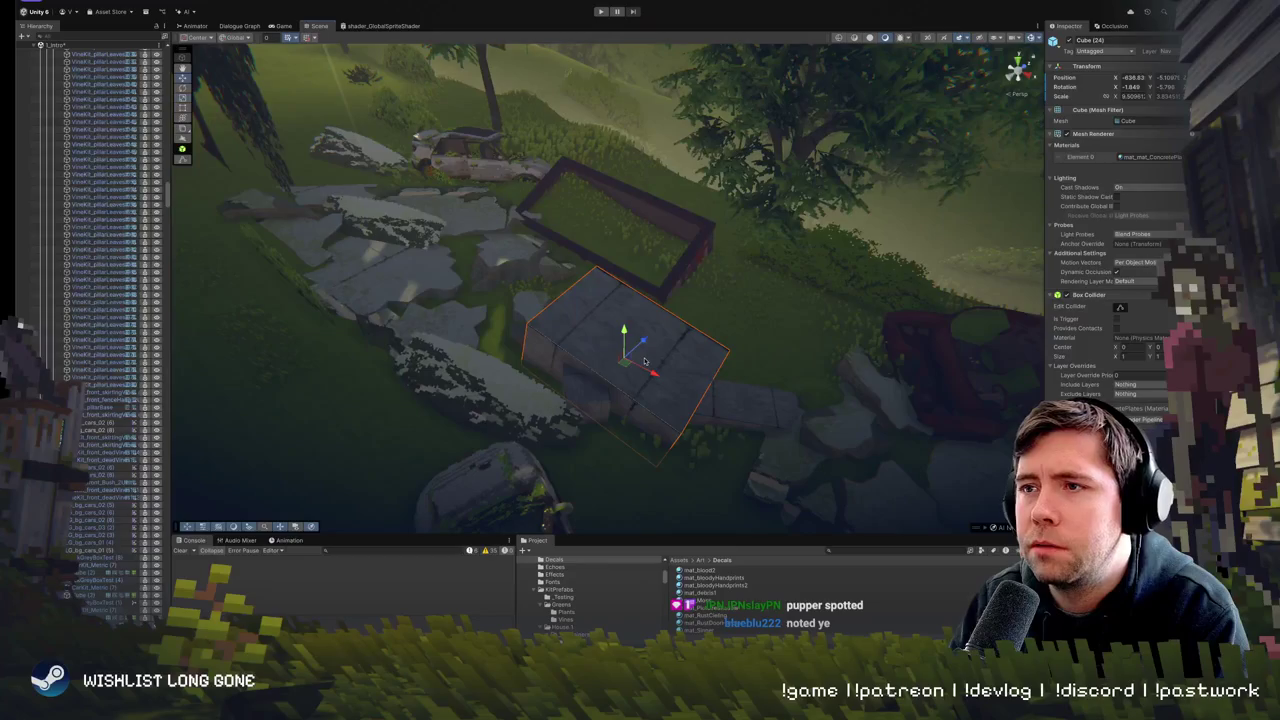
left_click_drag(560, 408, 408, 341)
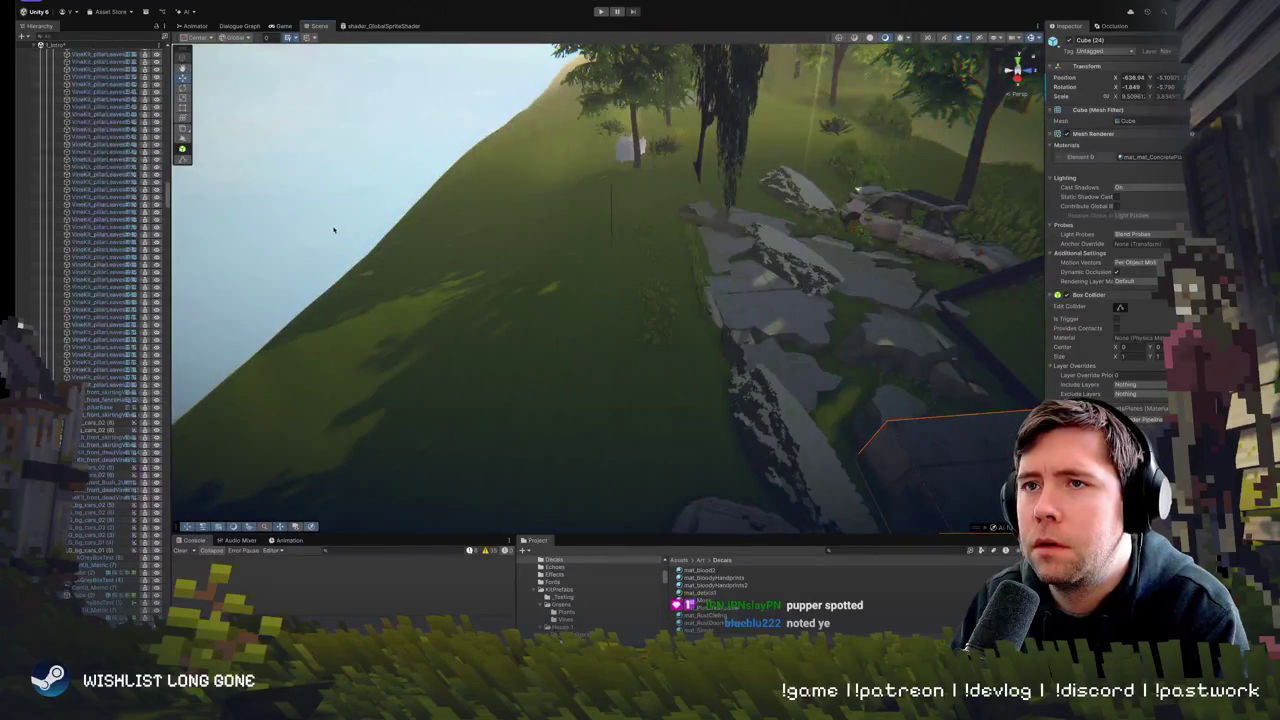
mouse_move(334, 230)
left_mouse_down()
mouse_move(683, 256)
mouse_move(710, 230)
mouse_move(749, 237)
mouse_move(693, 244)
mouse_move(723, 303)
mouse_move(690, 328)
left_mouse_up()
left_click(653, 354)
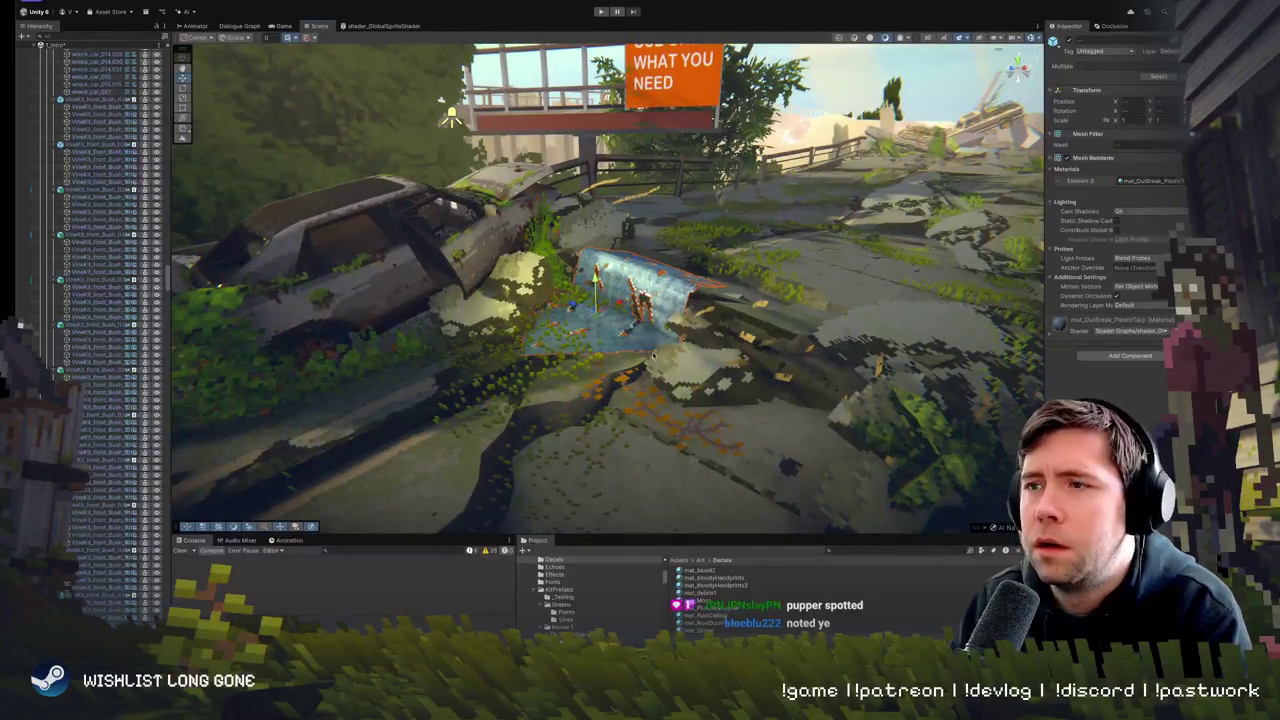
- Frame the blue tarp and fly past the bank, car and bridge to the misty field
key("f")
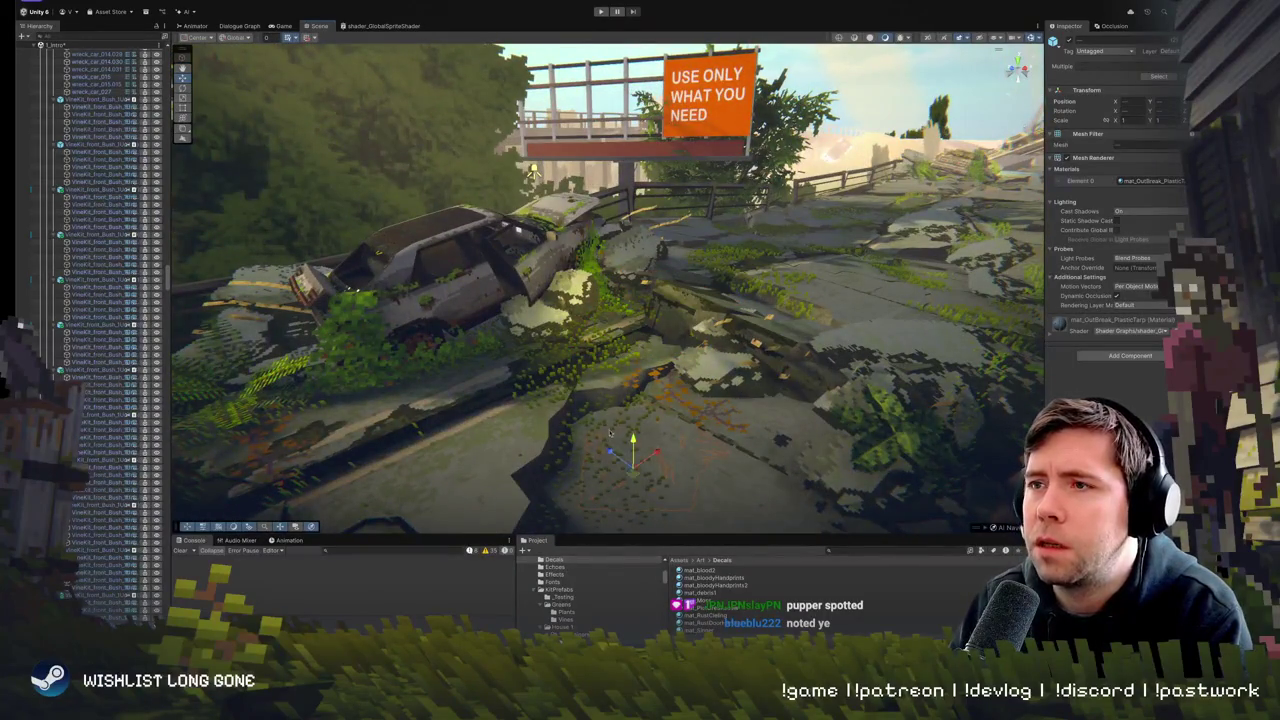
mouse_move(533, 170)
left_mouse_down()
mouse_move(667, 300)
mouse_move(680, 338)
left_mouse_up()
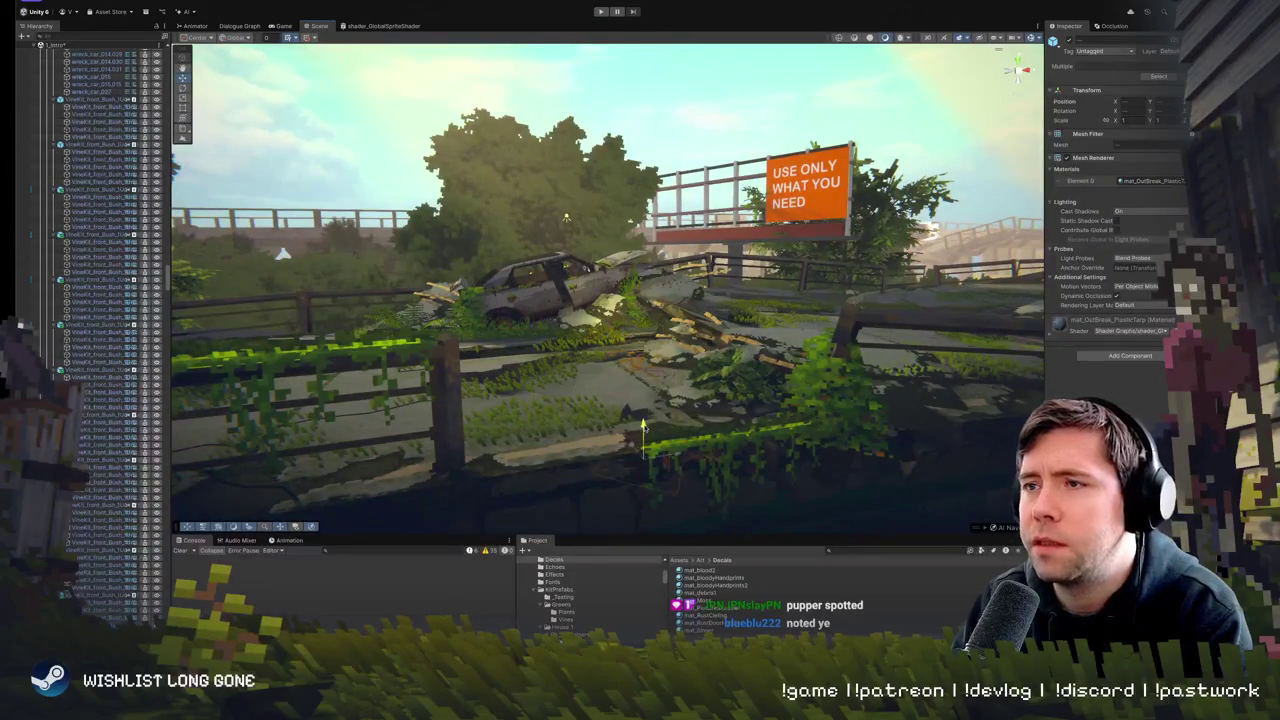
mouse_move(660, 413)
left_mouse_down()
mouse_move(557, 395)
mouse_move(652, 427)
mouse_move(646, 411)
mouse_move(706, 447)
mouse_move(716, 434)
left_mouse_up()
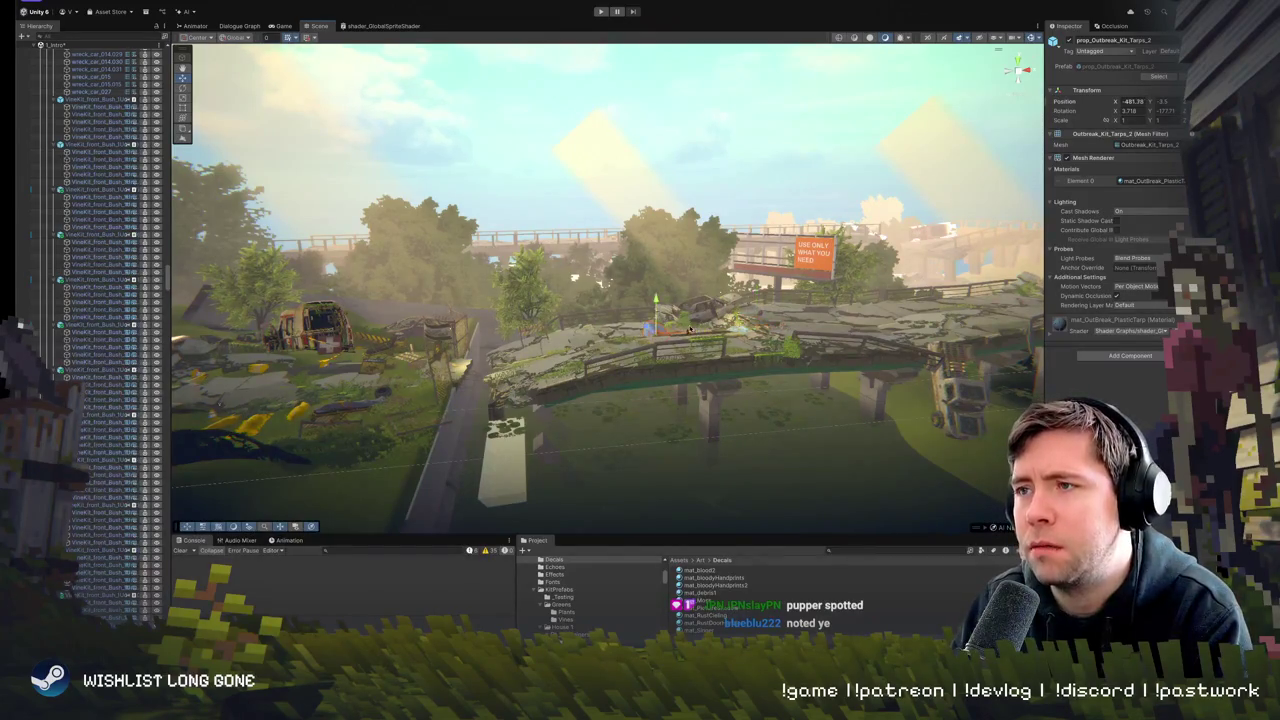
- Select the tarp copy and bring the view close to it among the wrecked cars
left_click(716, 434)
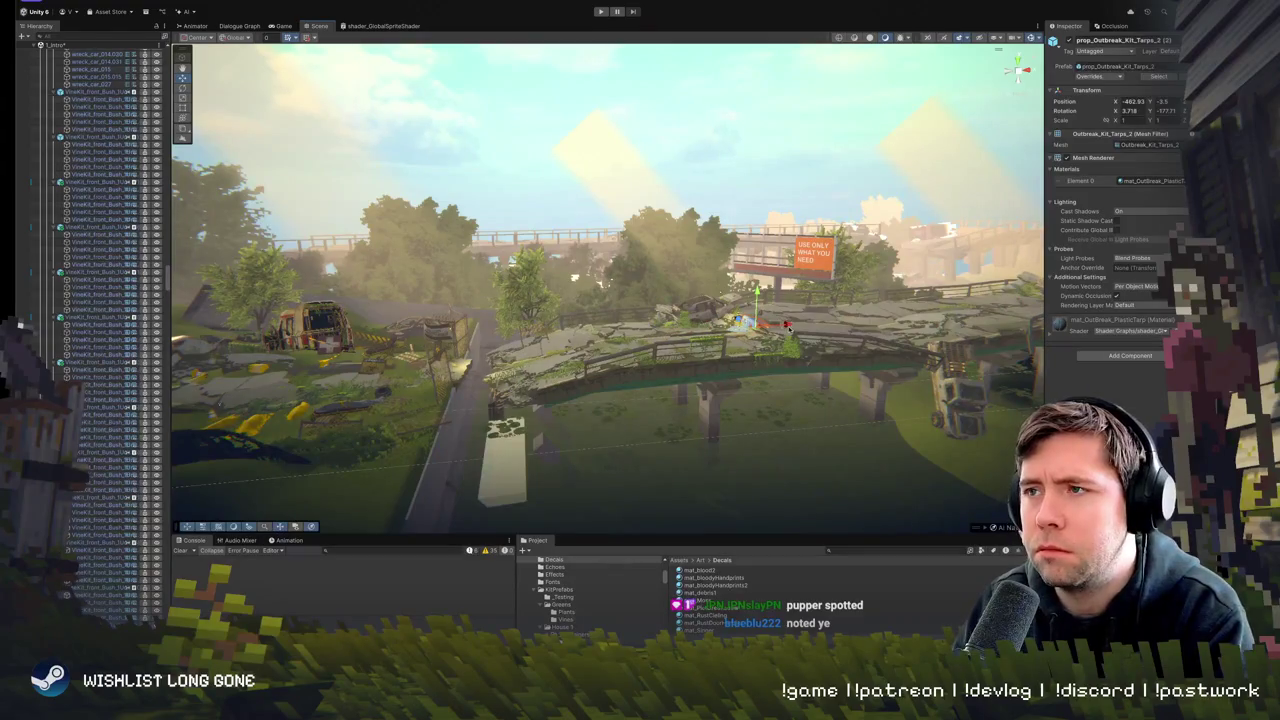
mouse_move(716, 434)
left_mouse_down()
mouse_move(630, 344)
mouse_move(842, 268)
left_mouse_up()
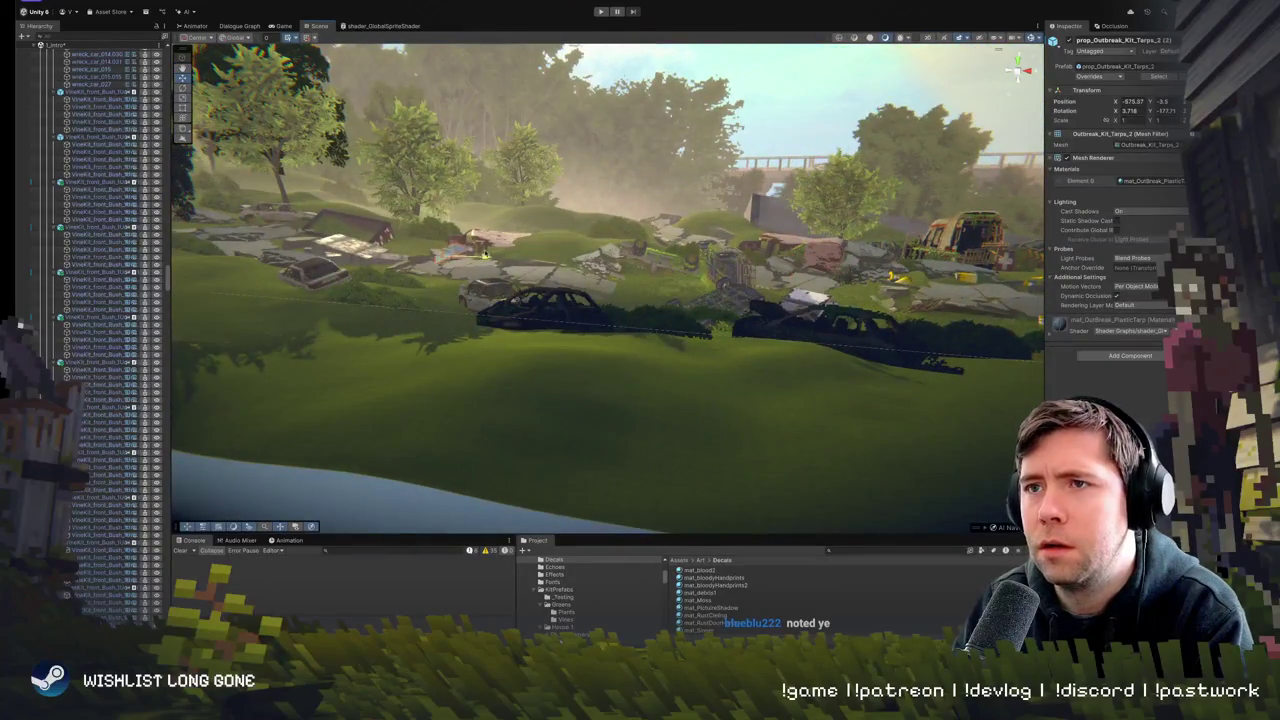
mouse_move(373, 246)
left_mouse_down()
mouse_move(444, 229)
mouse_move(588, 288)
left_mouse_up()
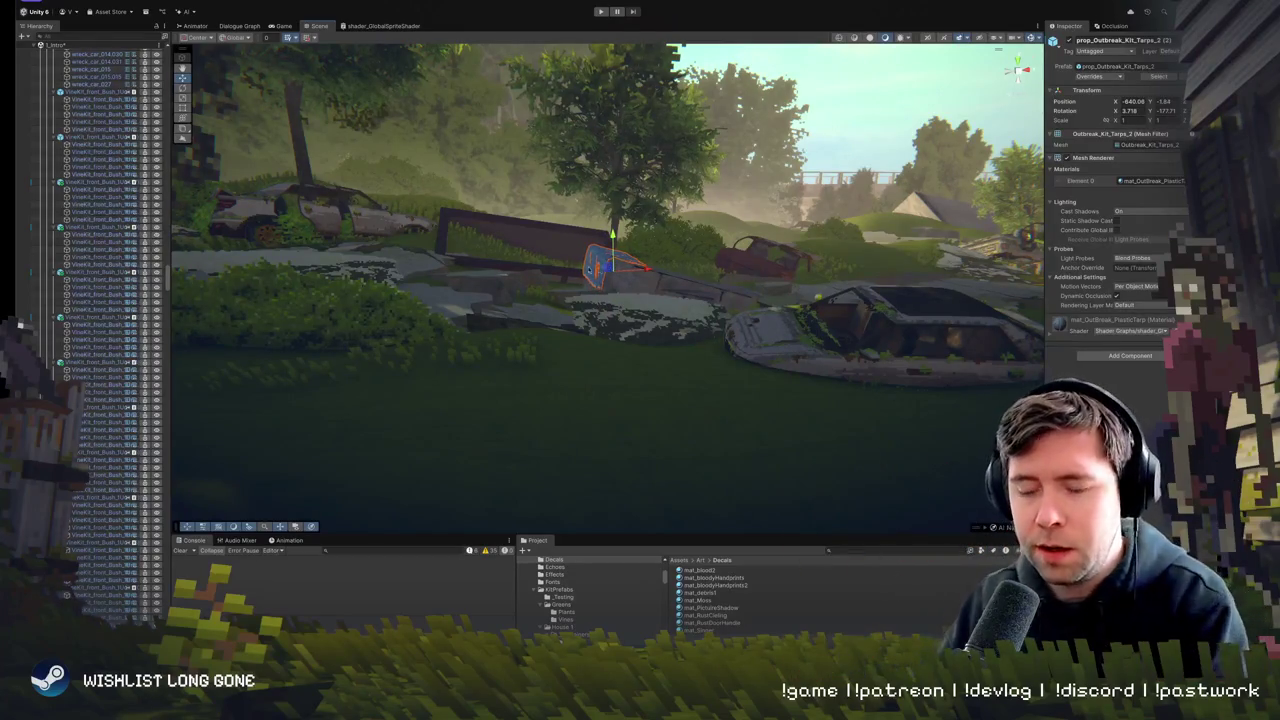
mouse_move(700, 310)
left_mouse_down()
mouse_move(677, 297)
mouse_move(648, 330)
mouse_move(485, 336)
mouse_move(480, 255)
left_mouse_up()
- Sink the tarp copy slightly into the concrete slab and tilt it
key("e")
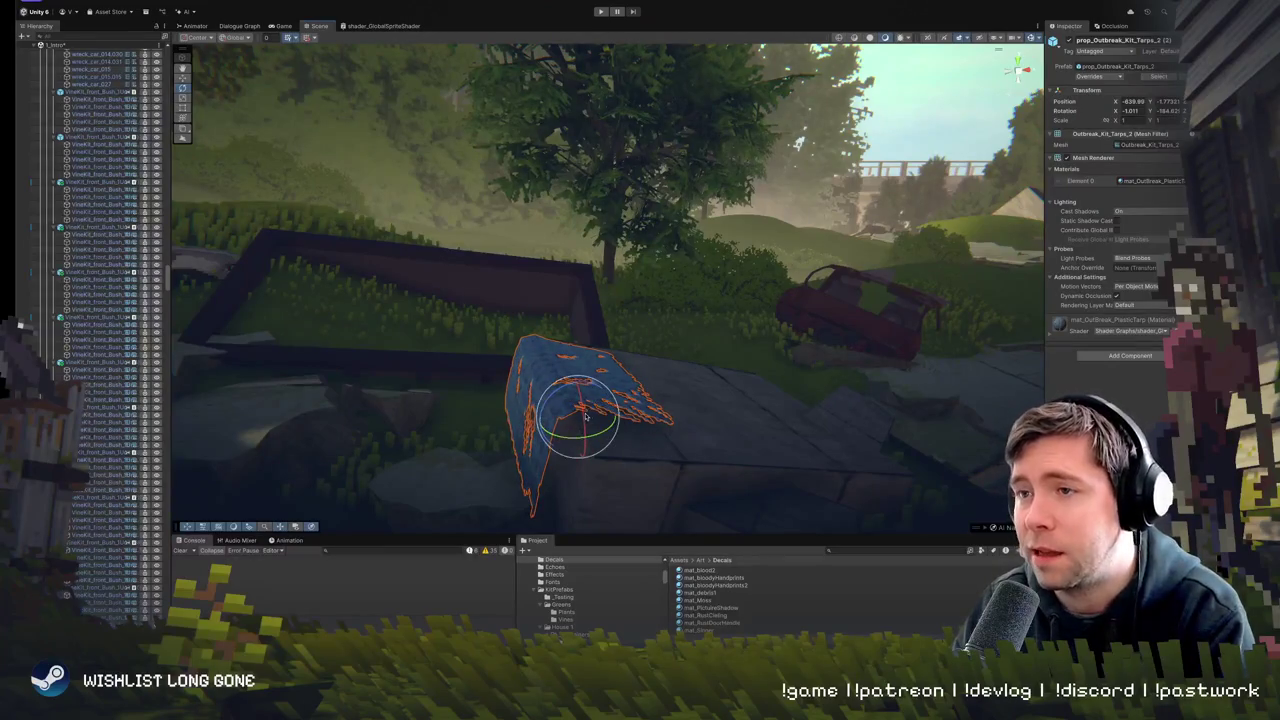
mouse_move(573, 413)
left_mouse_down()
mouse_move(588, 428)
mouse_move(573, 380)
mouse_move(631, 403)
left_mouse_up()
key("e")
key("w")
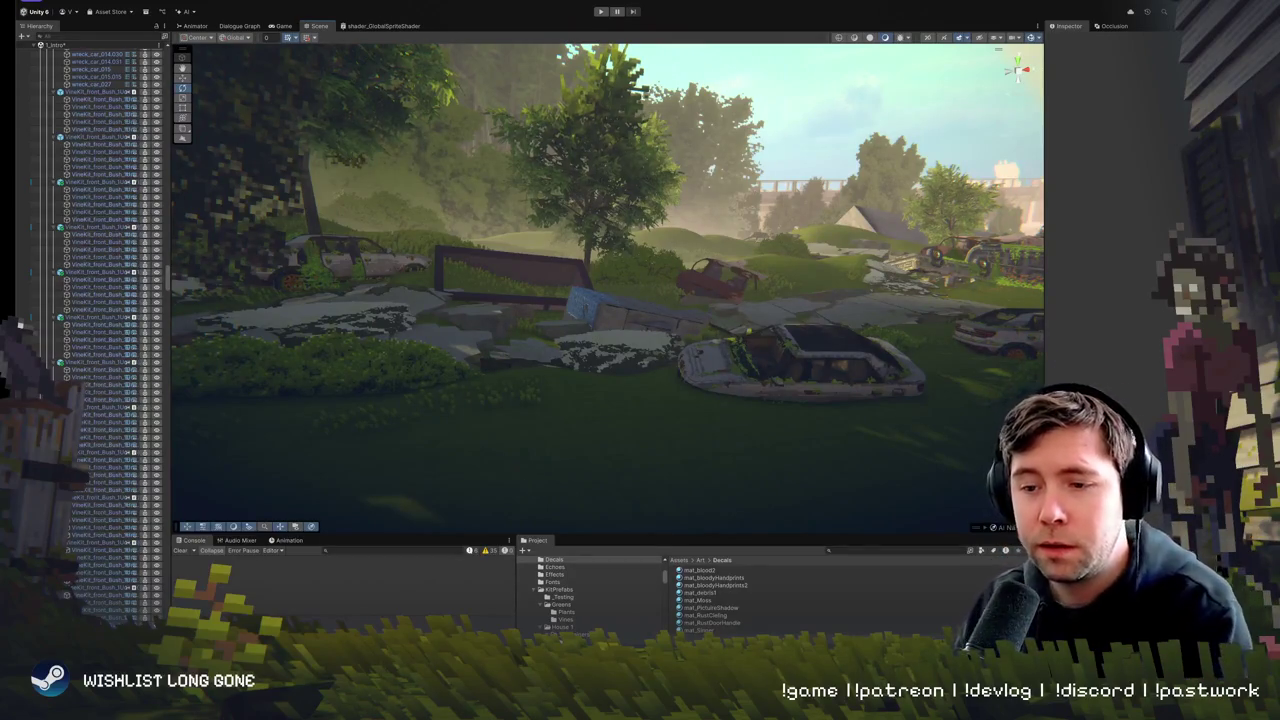
left_click_drag(516, 316, 527, 319)
left_click(530, 320)
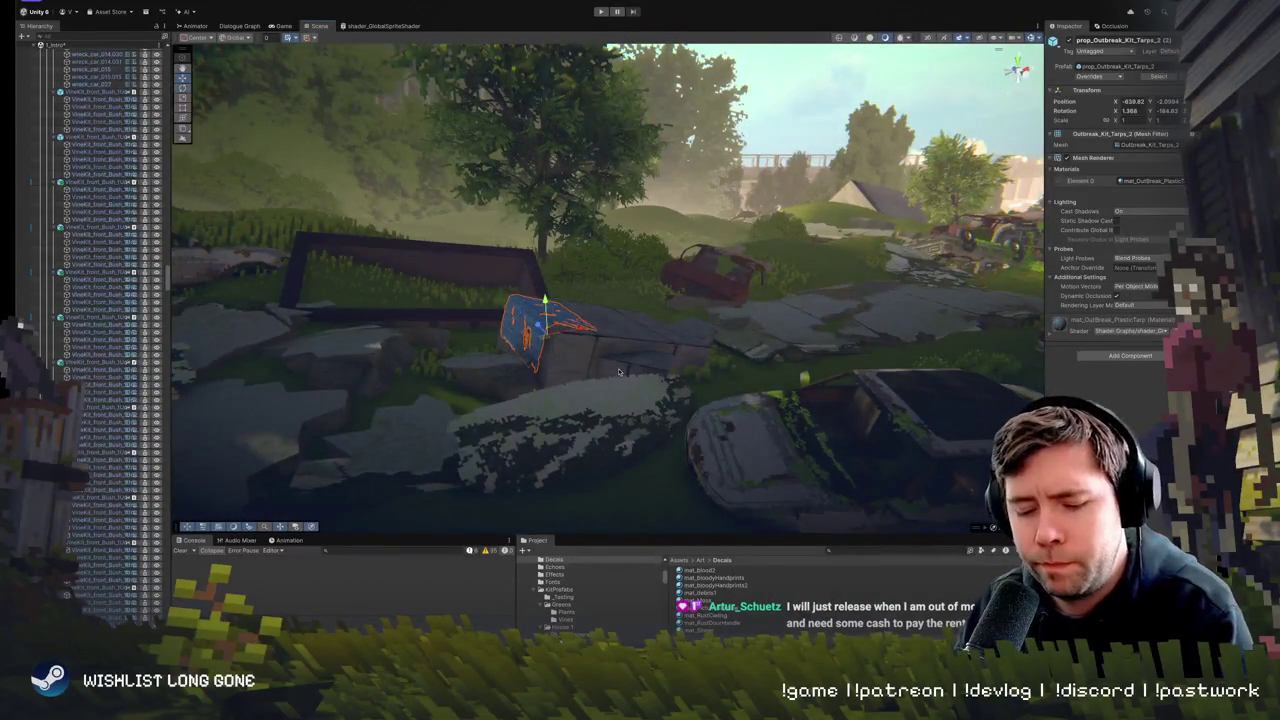
mouse_move(674, 383)
left_mouse_down()
mouse_move(655, 395)
mouse_move(755, 335)
mouse_move(677, 353)
mouse_move(676, 365)
mouse_move(676, 340)
mouse_move(695, 390)
mouse_move(628, 407)
mouse_move(697, 401)
mouse_move(727, 358)
mouse_move(795, 327)
left_mouse_up()
- Move the tarp from near the bridge over beside the concrete slab
left_click(695, 390)
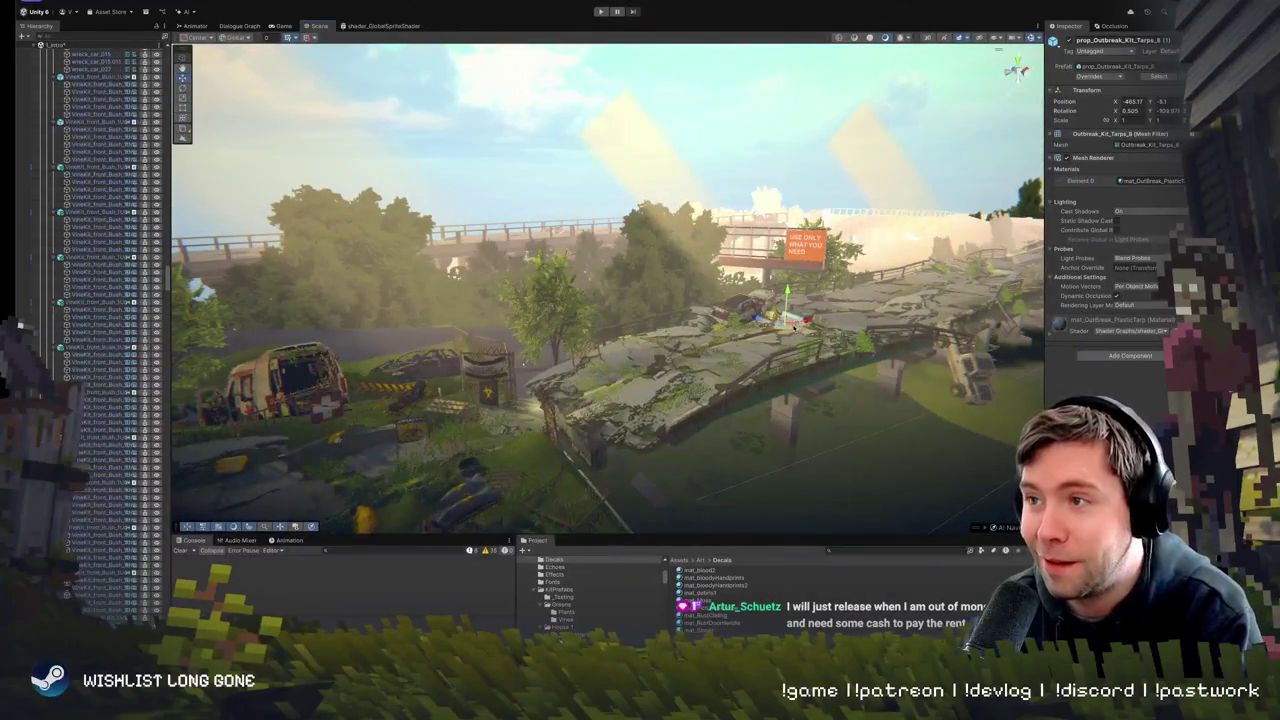
left_click_drag(174, 463, 786, 344)
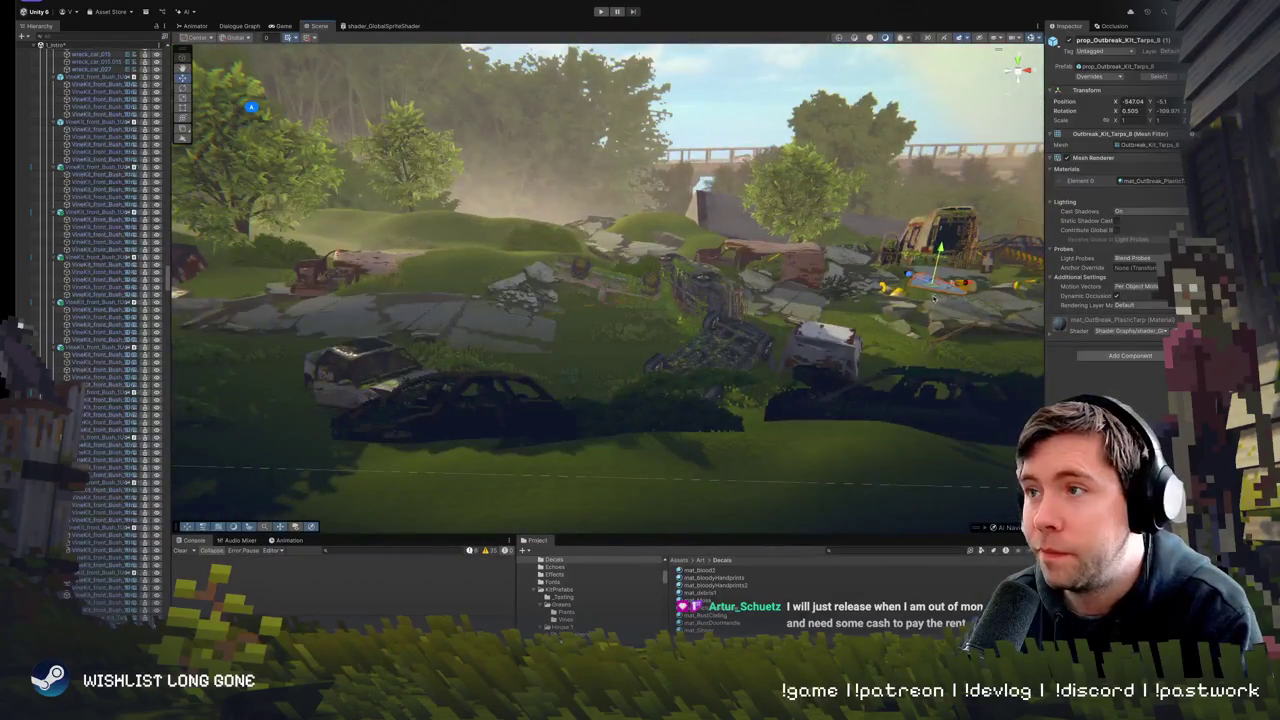
mouse_move(938, 275)
left_mouse_down()
mouse_move(355, 330)
mouse_move(517, 380)
mouse_move(690, 370)
left_mouse_up()
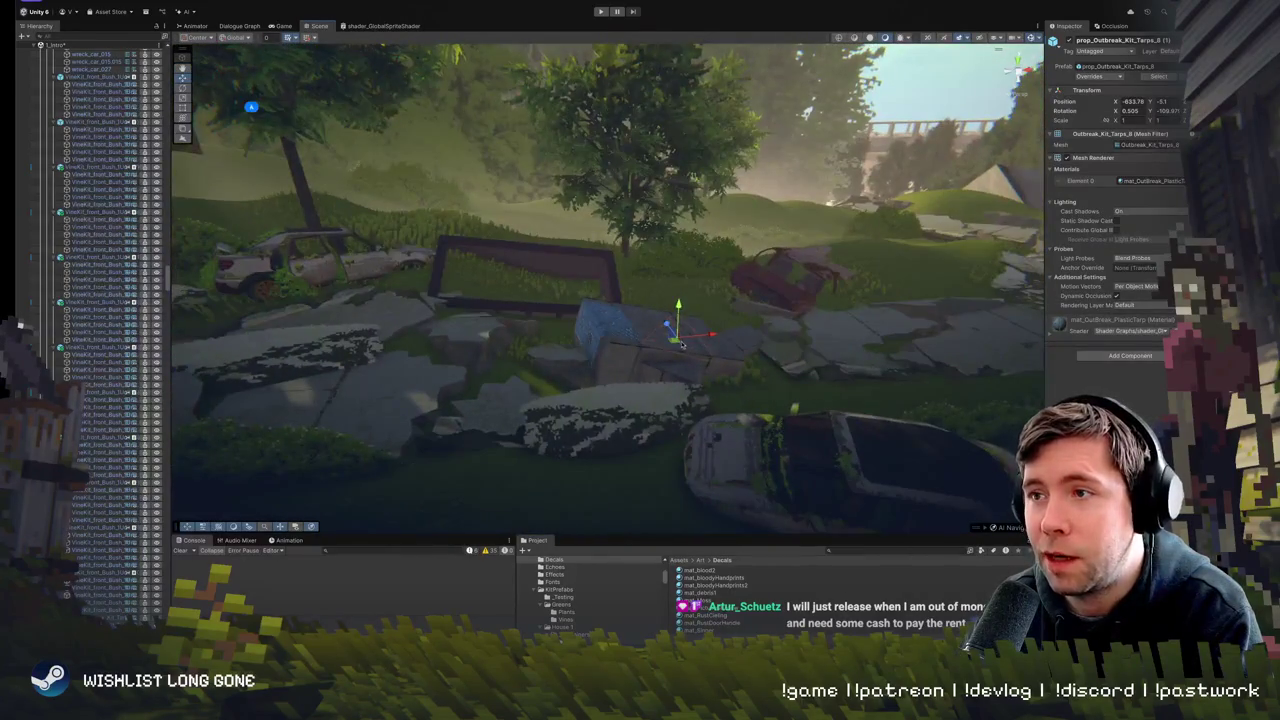
mouse_move(546, 350)
left_mouse_down()
mouse_move(544, 322)
mouse_move(570, 355)
mouse_move(646, 378)
left_mouse_up()
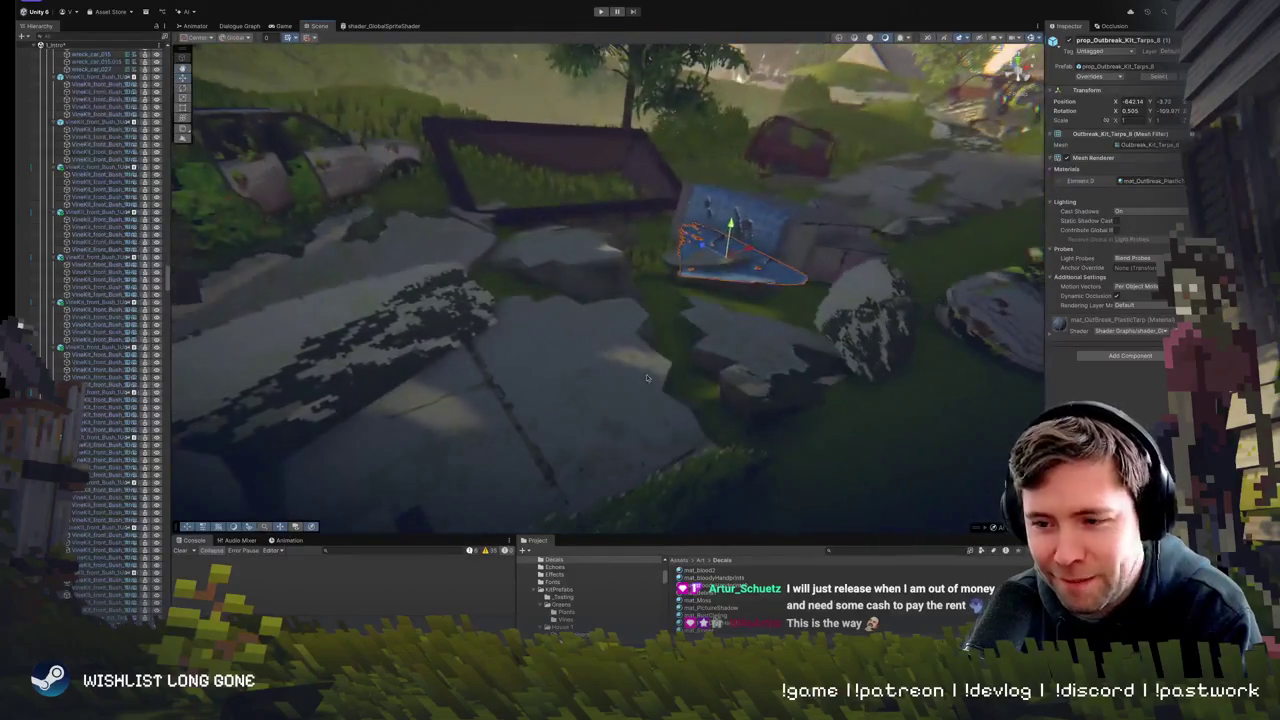
- Lift the second tarp up onto the rock and tilt it to rest there
key("f")
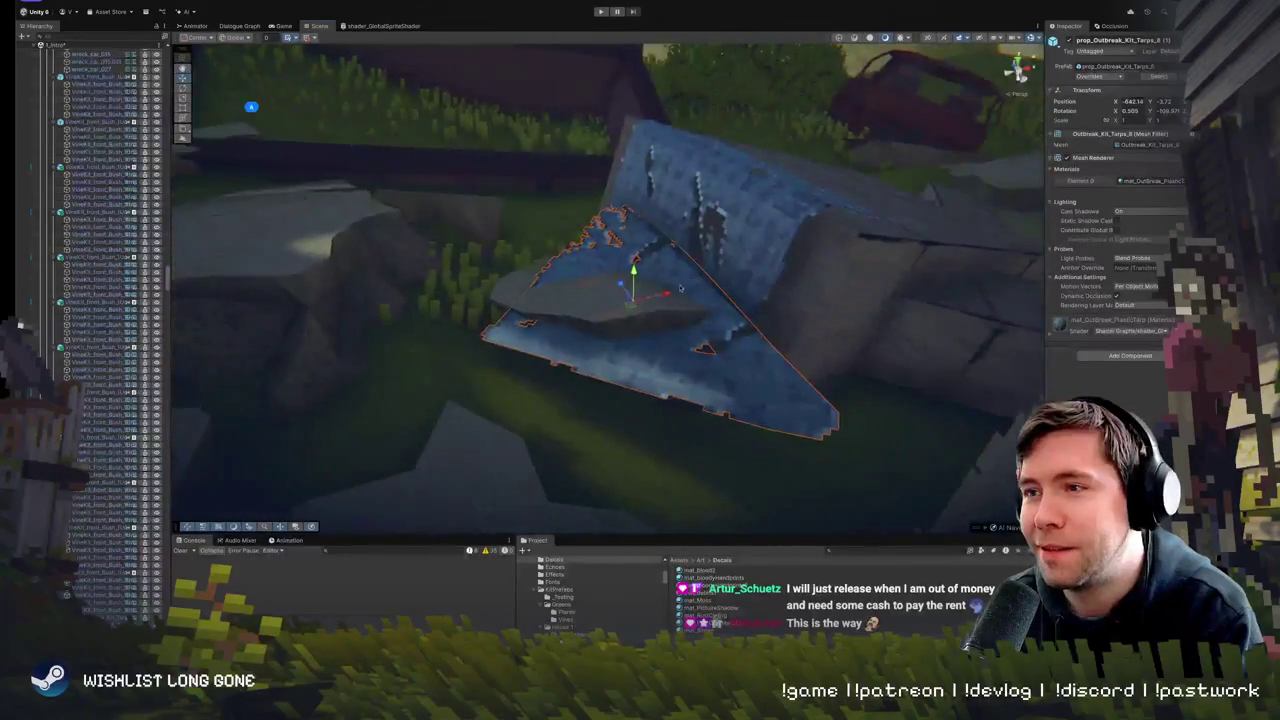
mouse_move(632, 305)
left_mouse_down()
mouse_move(592, 252)
mouse_move(604, 262)
left_mouse_up()
scroll(648, 355, "down", 8)
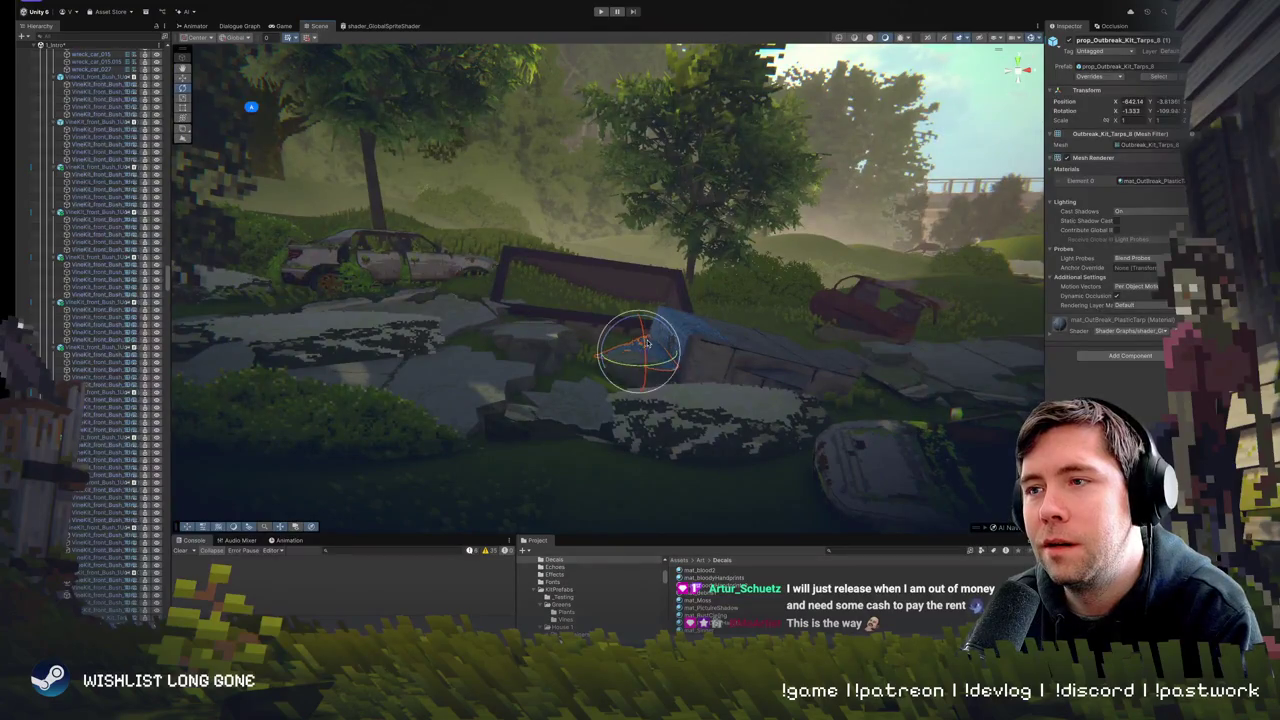
mouse_move(646, 343)
left_mouse_down()
mouse_move(618, 330)
mouse_move(636, 269)
mouse_move(636, 291)
mouse_move(526, 301)
left_mouse_up()
left_click(635, 290)
left_click(526, 301)
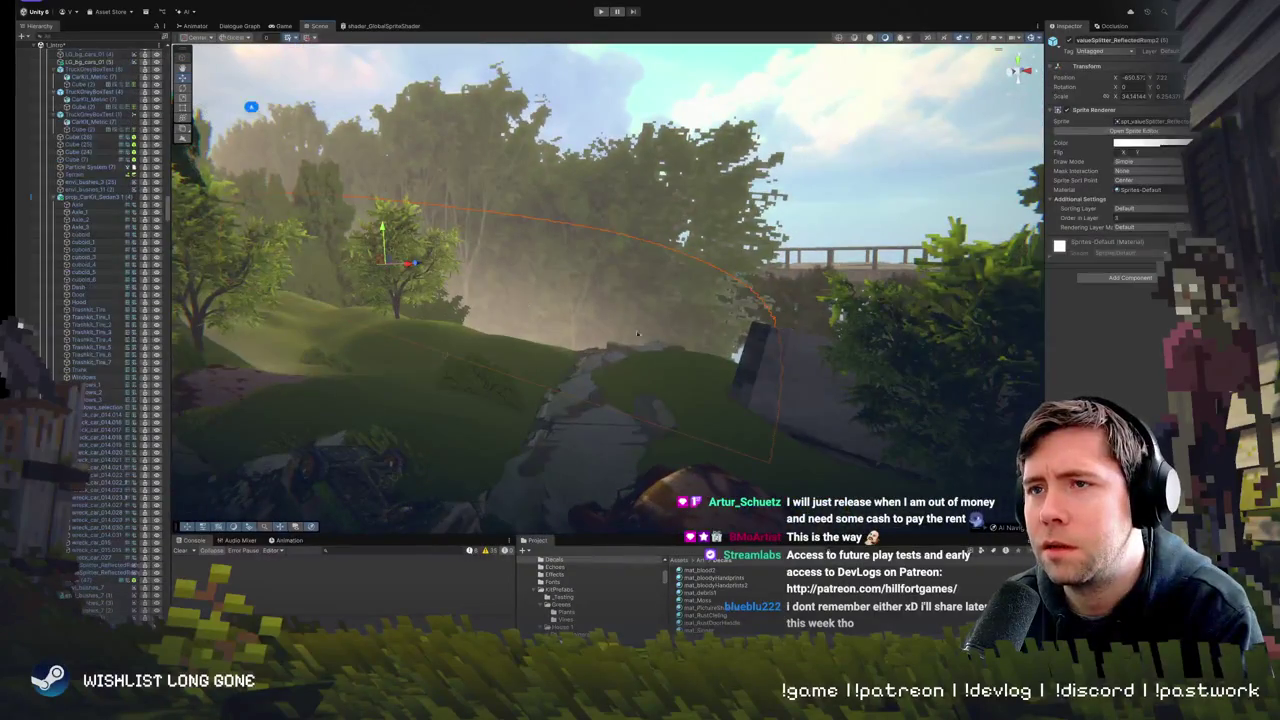
- Shift the large ground sprite decal left onto the tarp and slab area
left_click_drag(636, 334, 570, 346)
left_click_drag(906, 218, 713, 224)
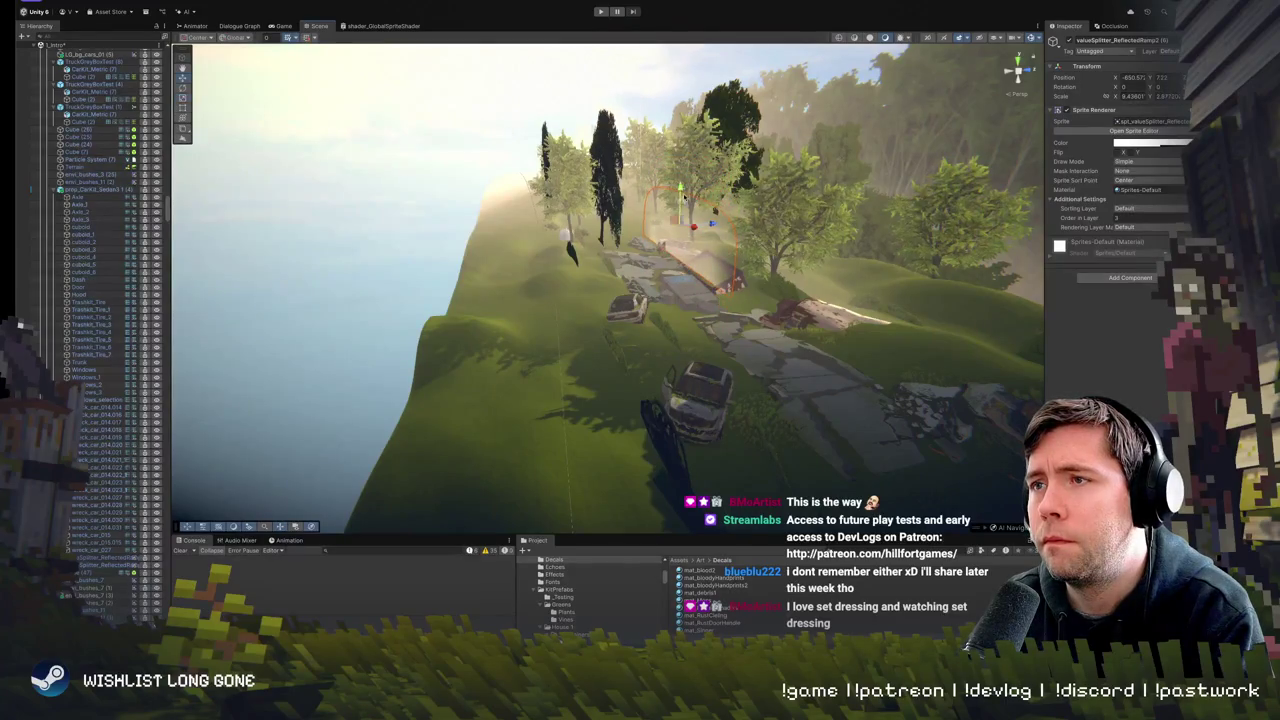
key("w")
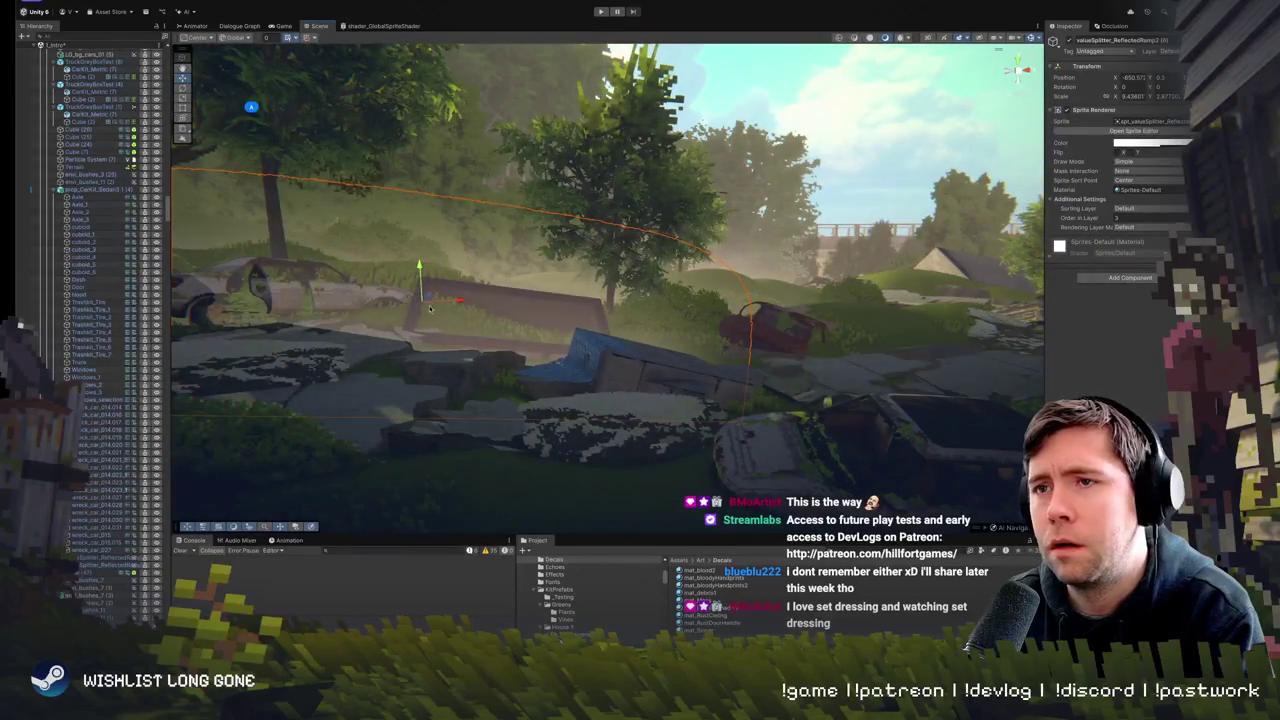
mouse_move(425, 297)
left_mouse_down()
mouse_move(587, 328)
mouse_move(559, 334)
left_mouse_up()
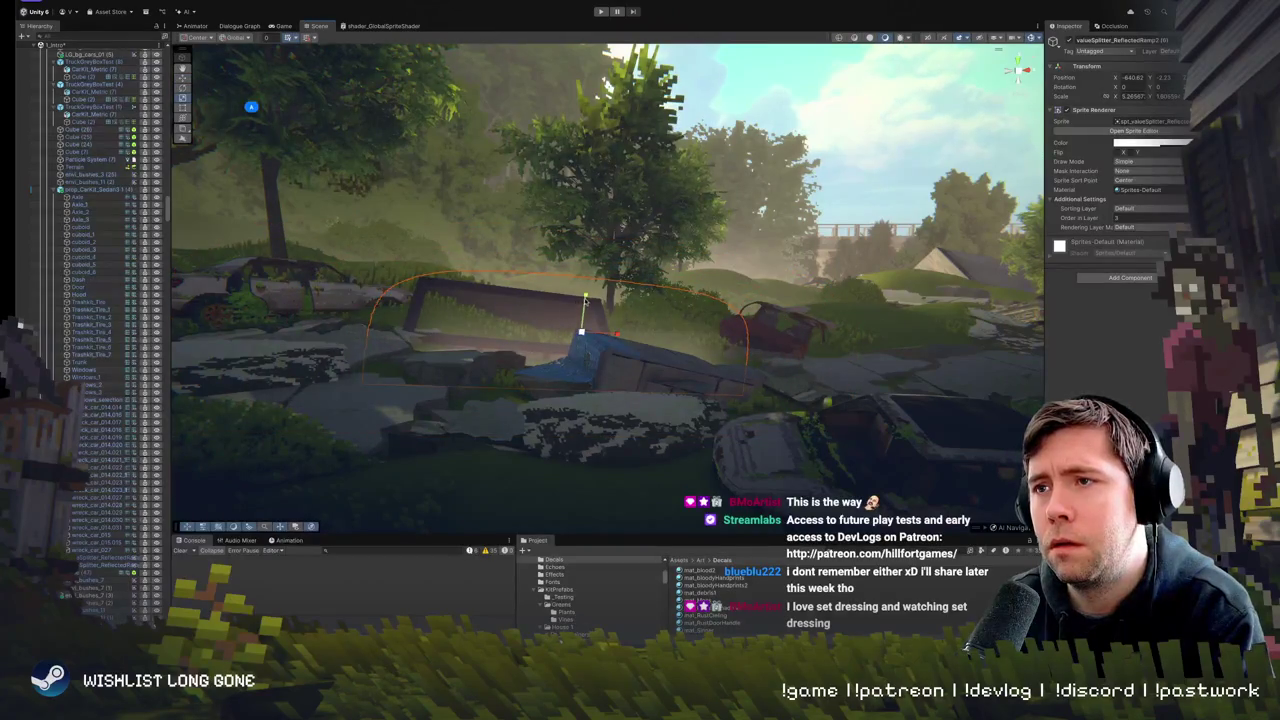
mouse_move(591, 271)
left_mouse_down()
mouse_move(605, 340)
mouse_move(574, 348)
mouse_move(540, 300)
mouse_move(607, 312)
mouse_move(469, 224)
mouse_move(617, 202)
left_mouse_up()
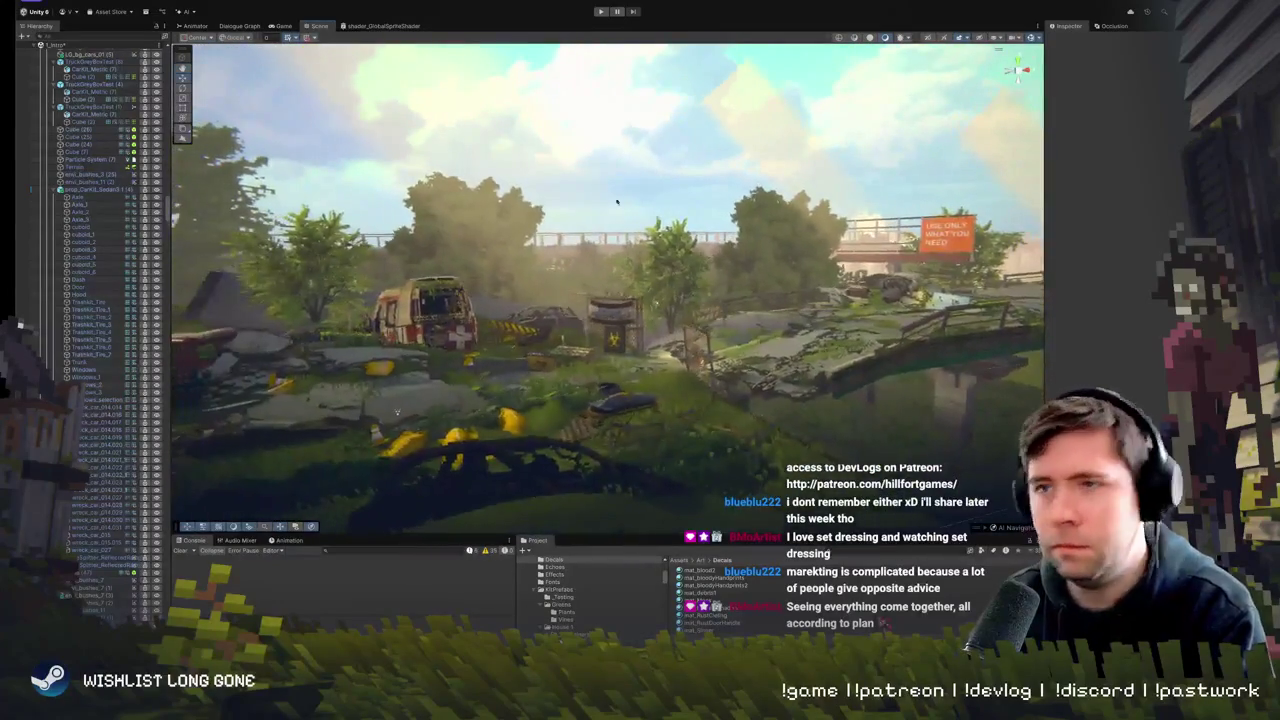
left_click_drag(963, 72, 1038, 37)
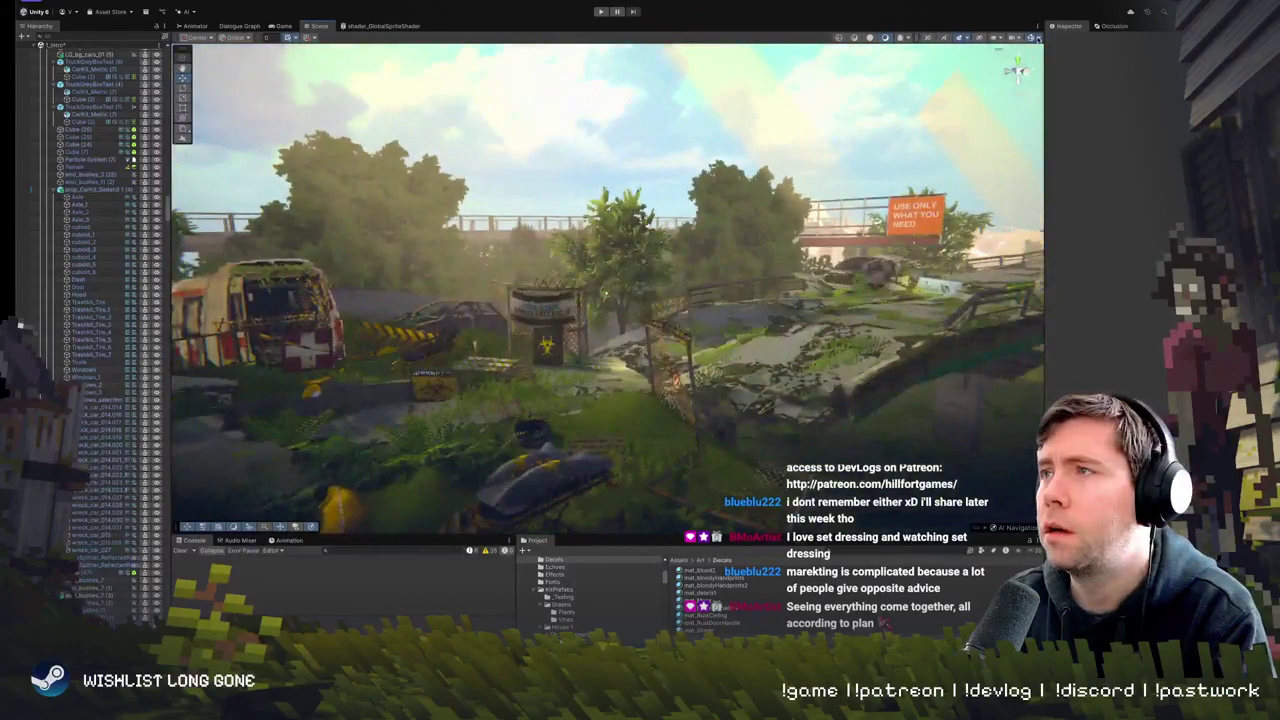
left_click(604, 296)
left_click(604, 296)
key("f")
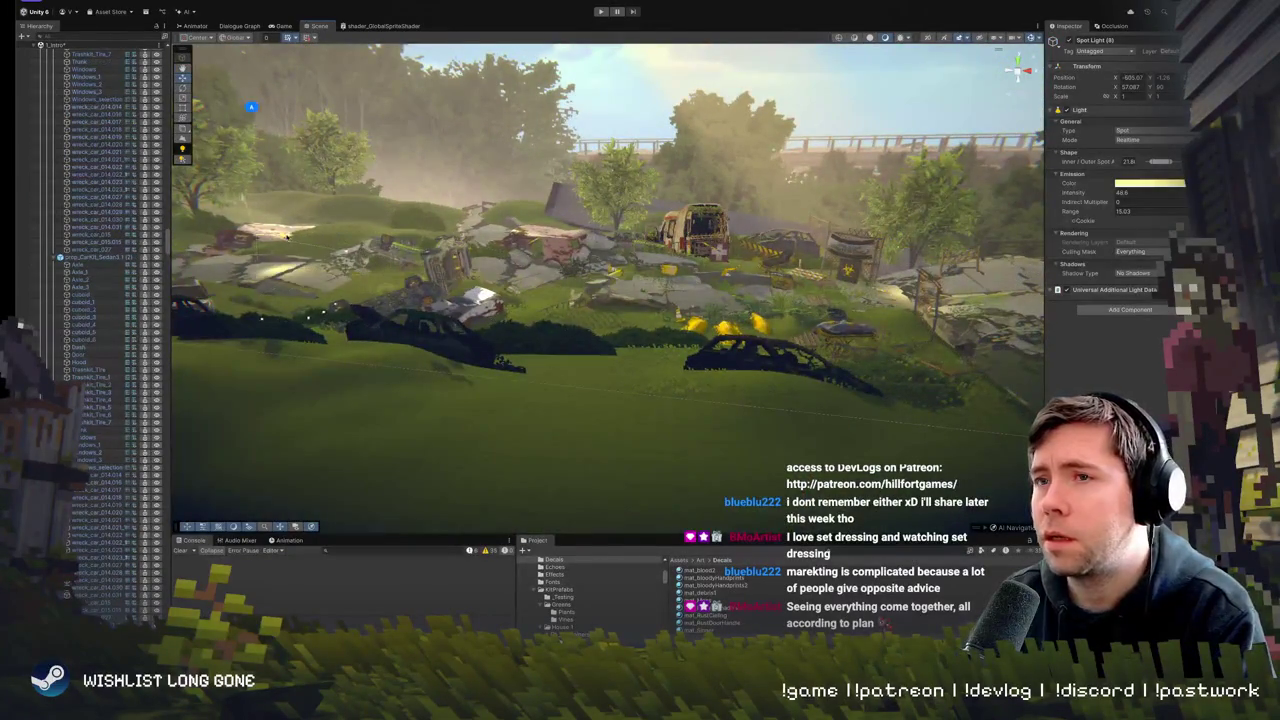
left_click_drag(464, 236, 523, 244)
left_click(523, 242)
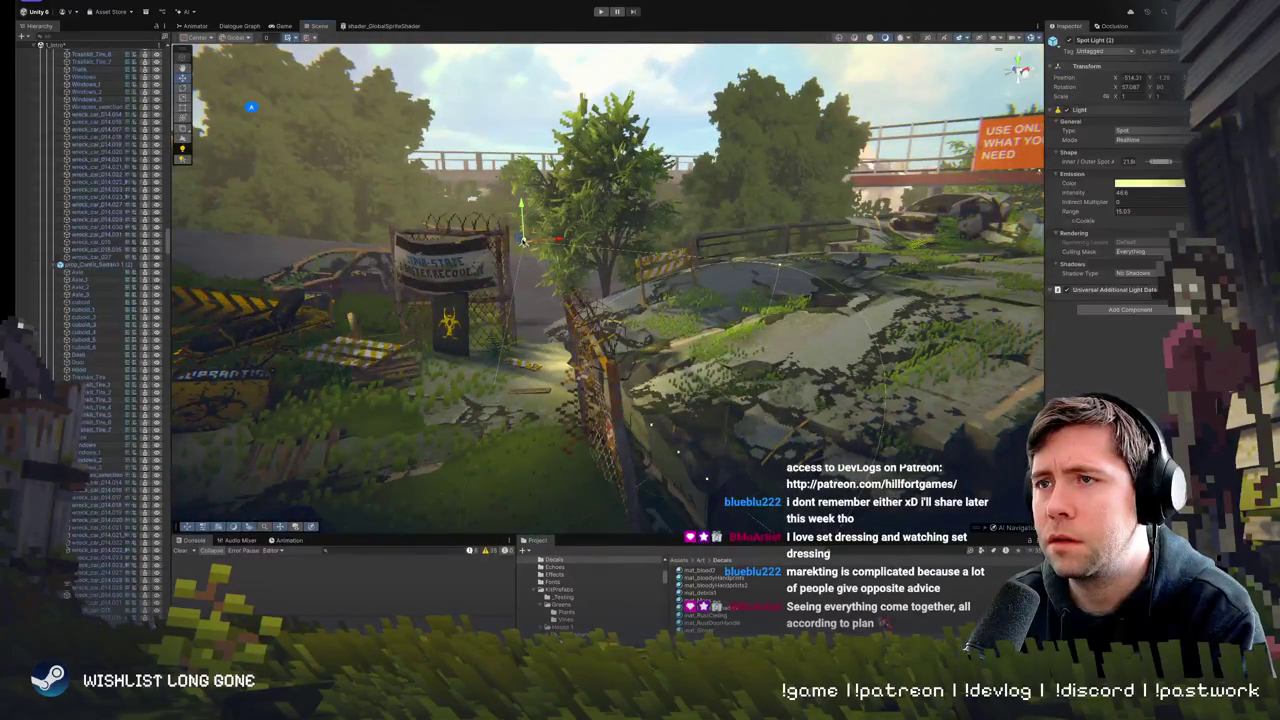
mouse_move(695, 307)
left_mouse_down()
mouse_move(585, 296)
mouse_move(665, 305)
left_mouse_up()
left_click(666, 302)
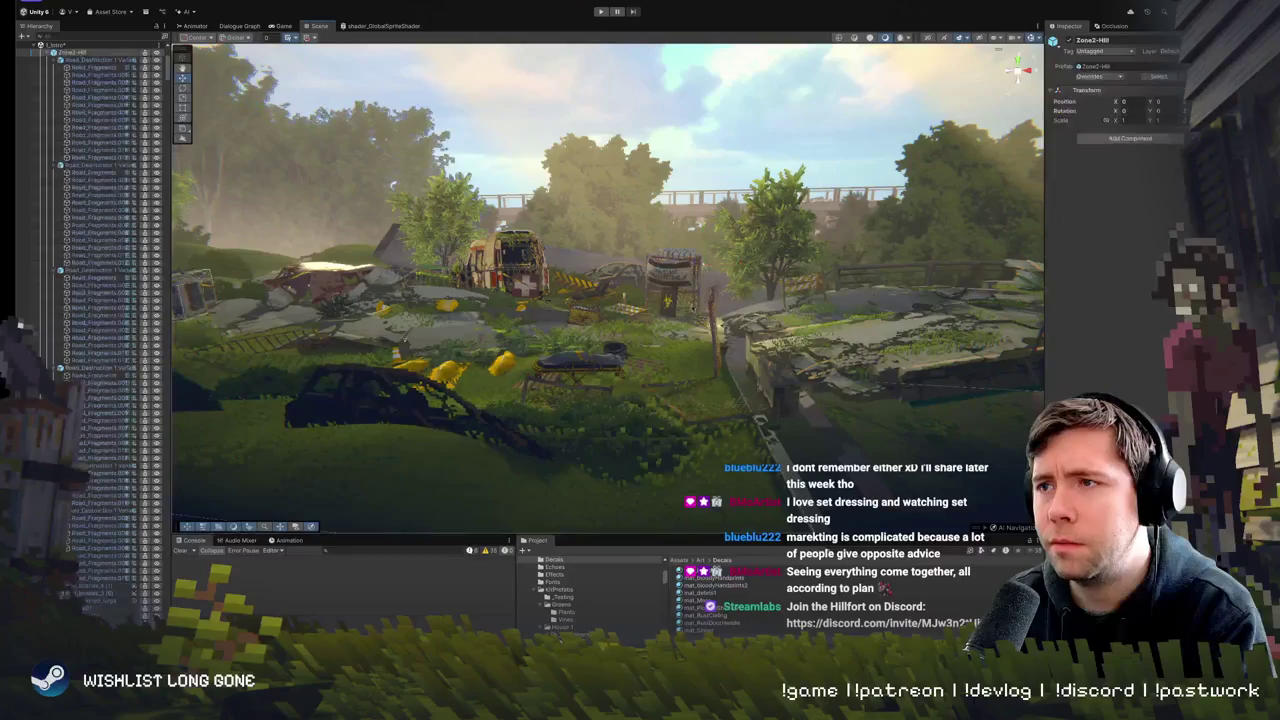
mouse_move(704, 266)
left_mouse_down()
mouse_move(682, 320)
mouse_move(803, 302)
left_mouse_up()
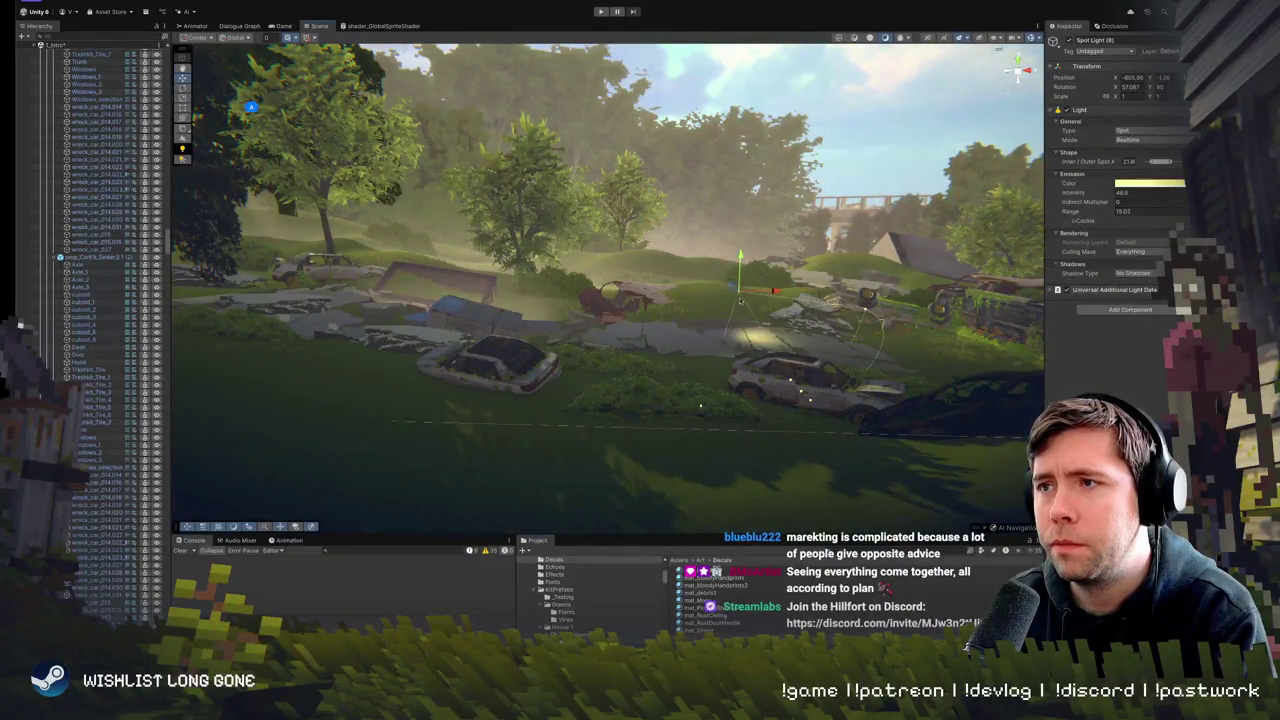
left_click_drag(735, 290, 378, 233)
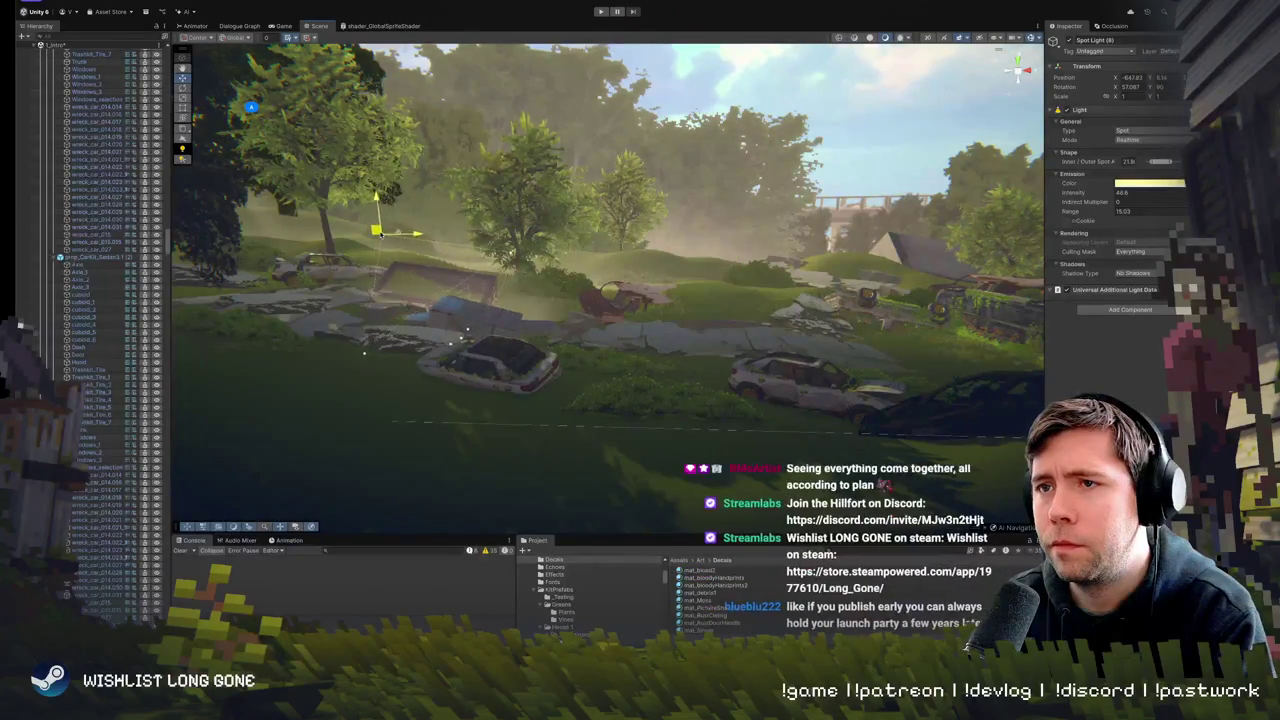
left_click_drag(560, 300, 607, 270)
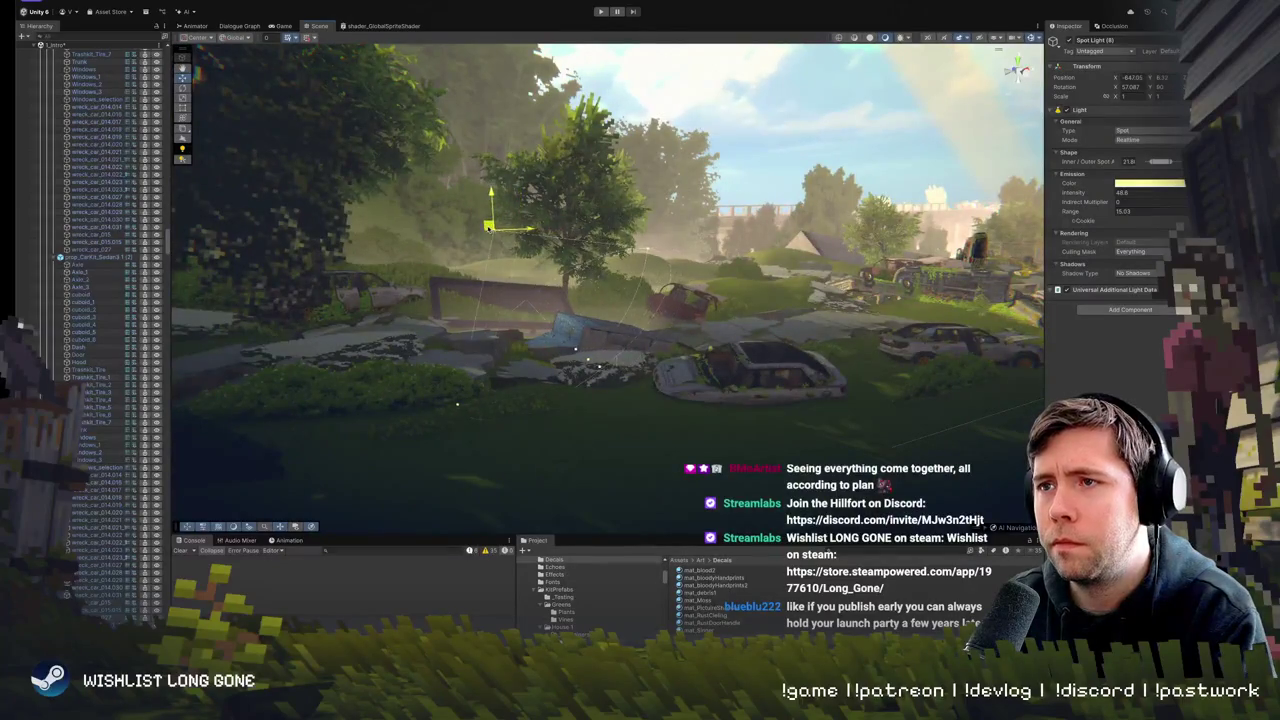
left_click_drag(535, 276, 532, 281)
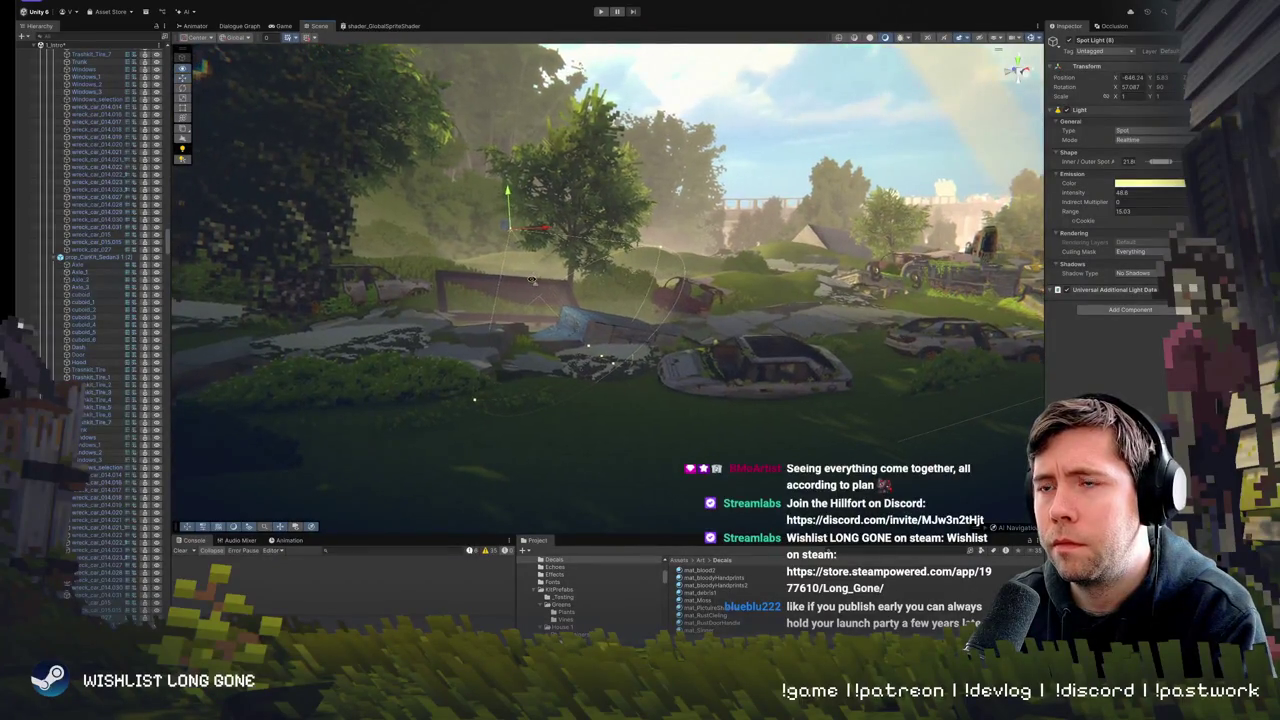
mouse_move(744, 338)
left_mouse_down()
mouse_move(483, 285)
mouse_move(568, 229)
left_mouse_up()
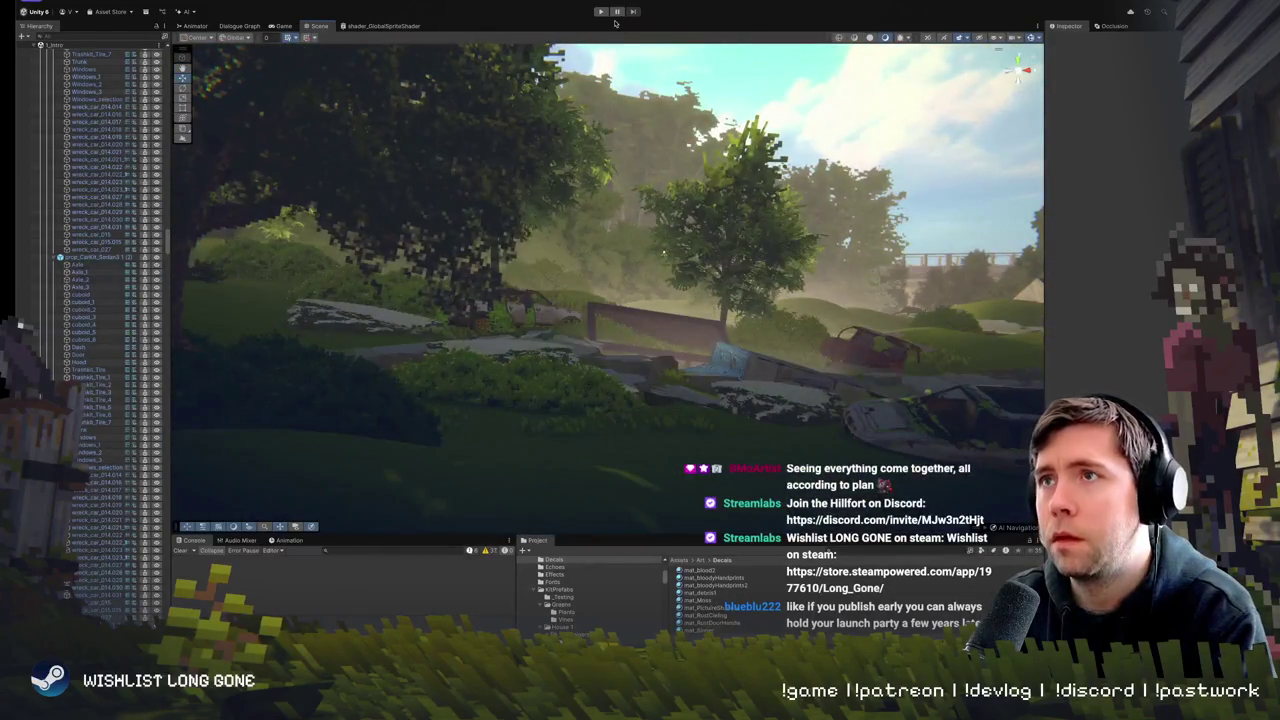
left_click(600, 11)
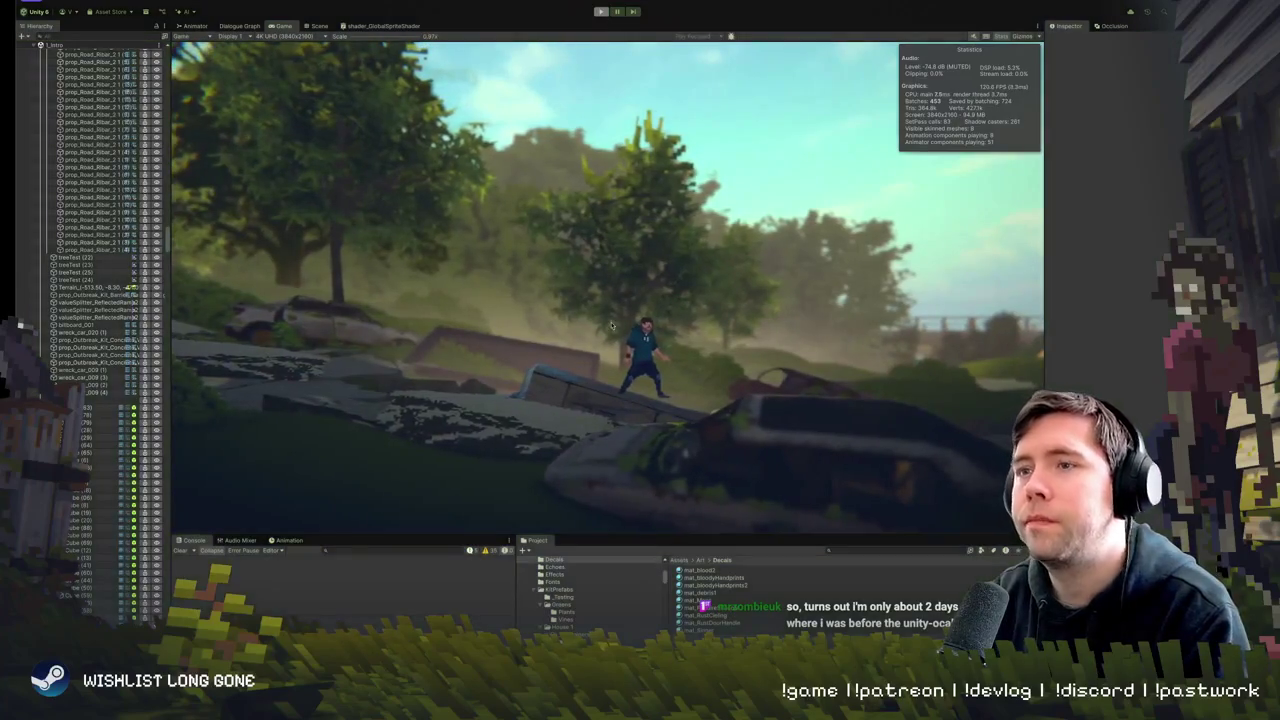
key("ctrl+1")
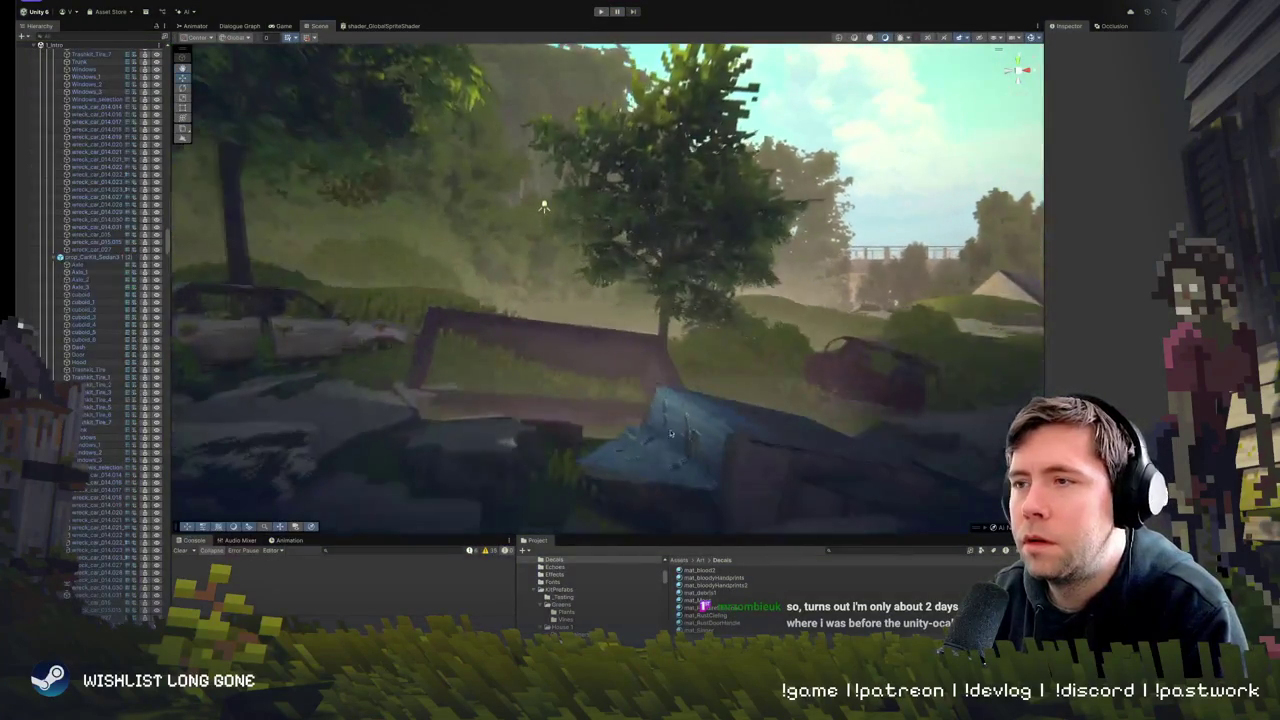
- Select the blue tarp with its concrete block and lower both into the ground
left_click(670, 407)
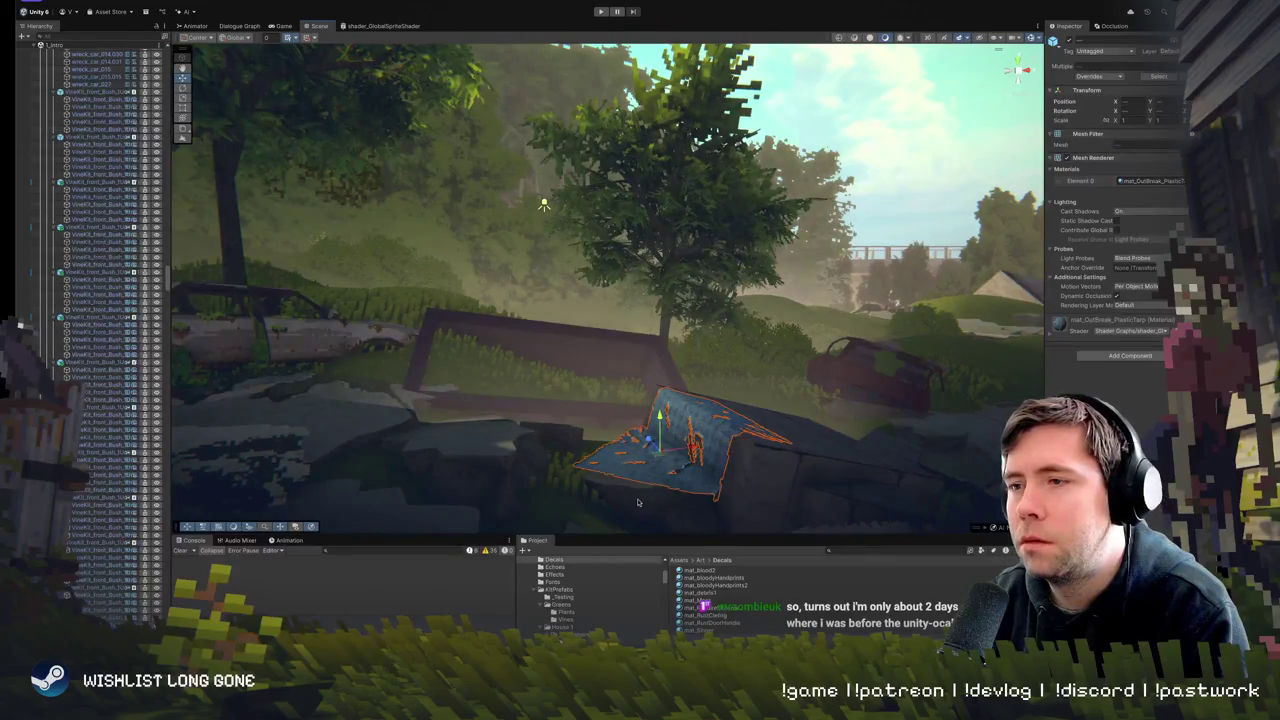
left_click(785, 498, "shift")
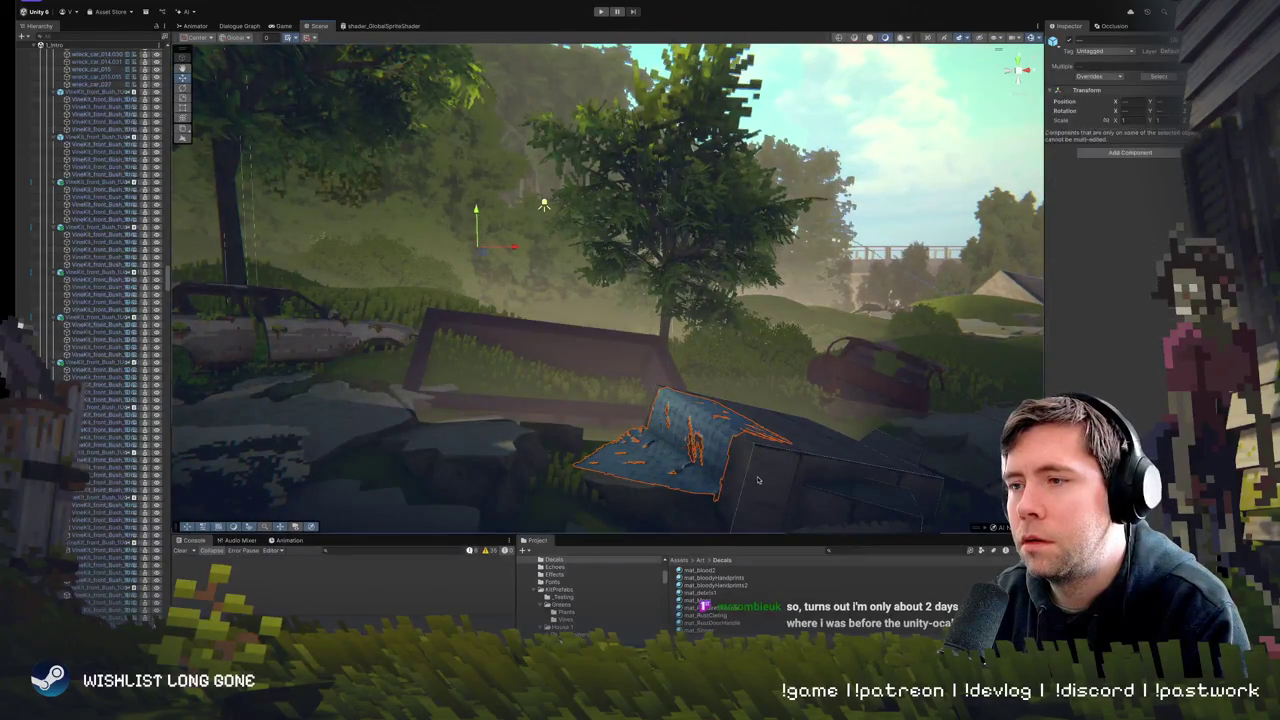
left_click(757, 480)
left_click(757, 480)
key("f")
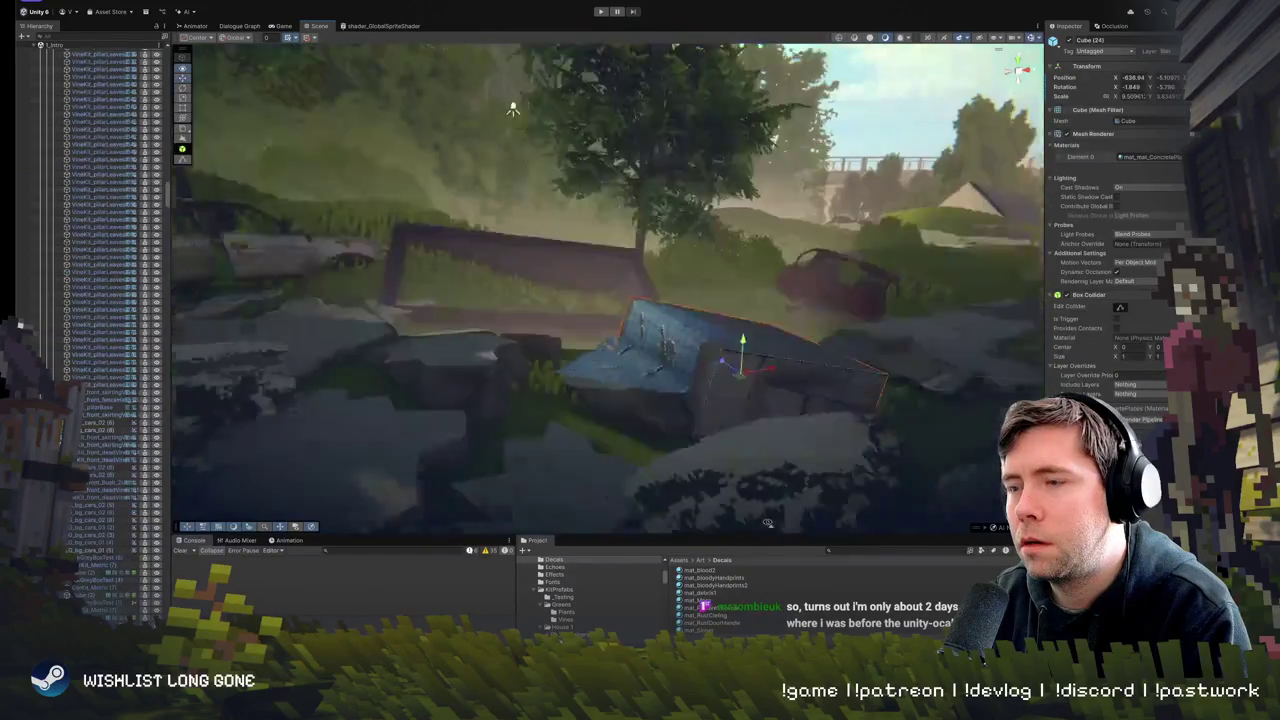
left_click(576, 389, "shift")
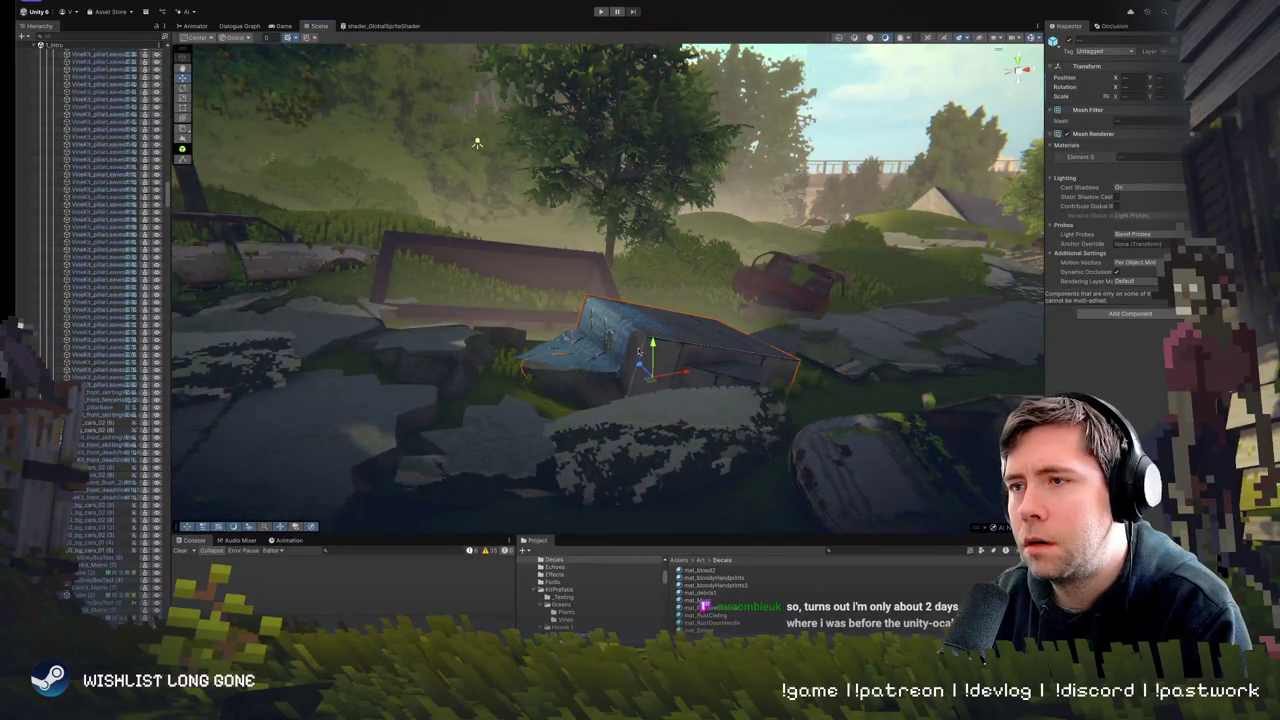
left_click_drag(652, 343, 652, 357)
- Reselect the blue tarp, then the smaller tarp piece beside the block
left_click(594, 338)
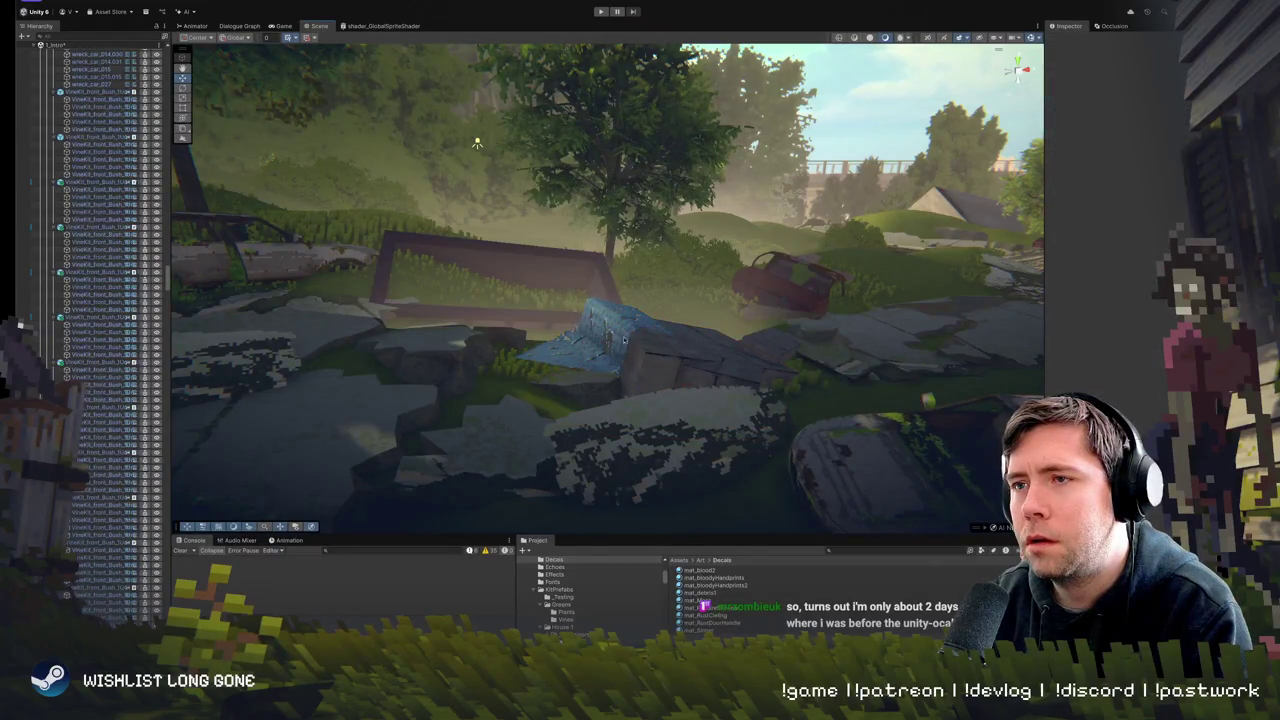
left_click(620, 340)
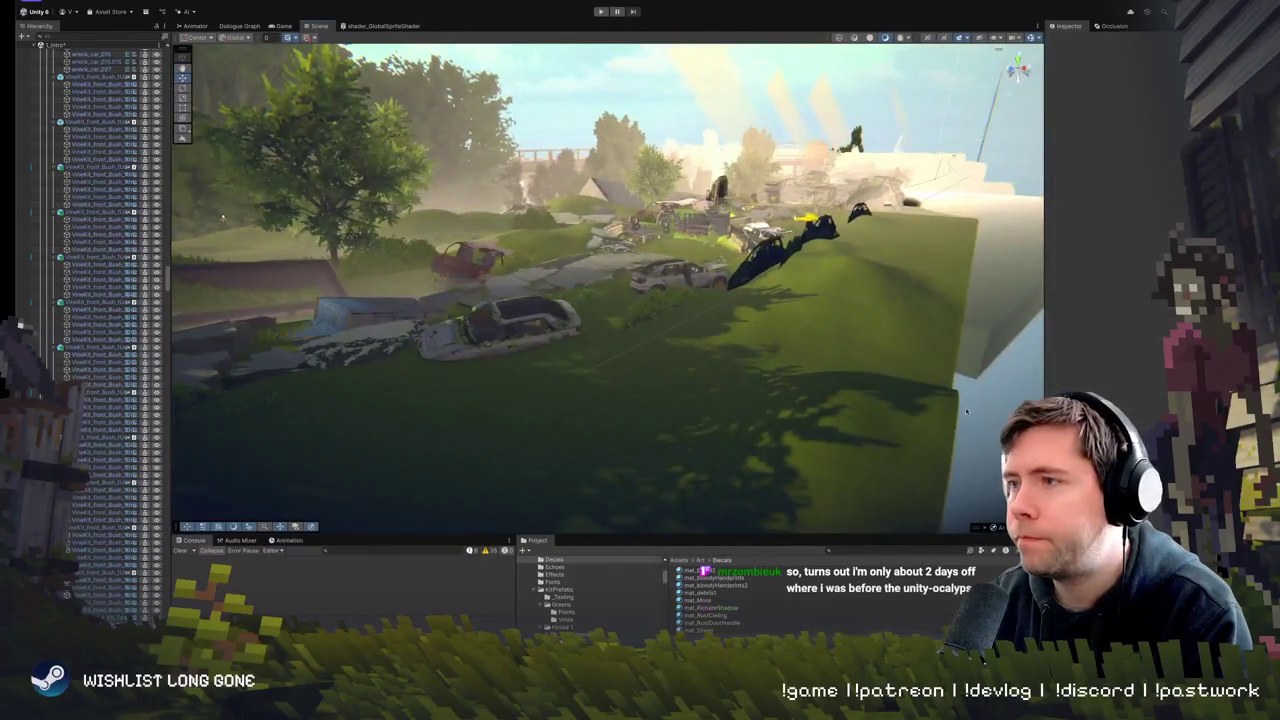
left_click(731, 502)
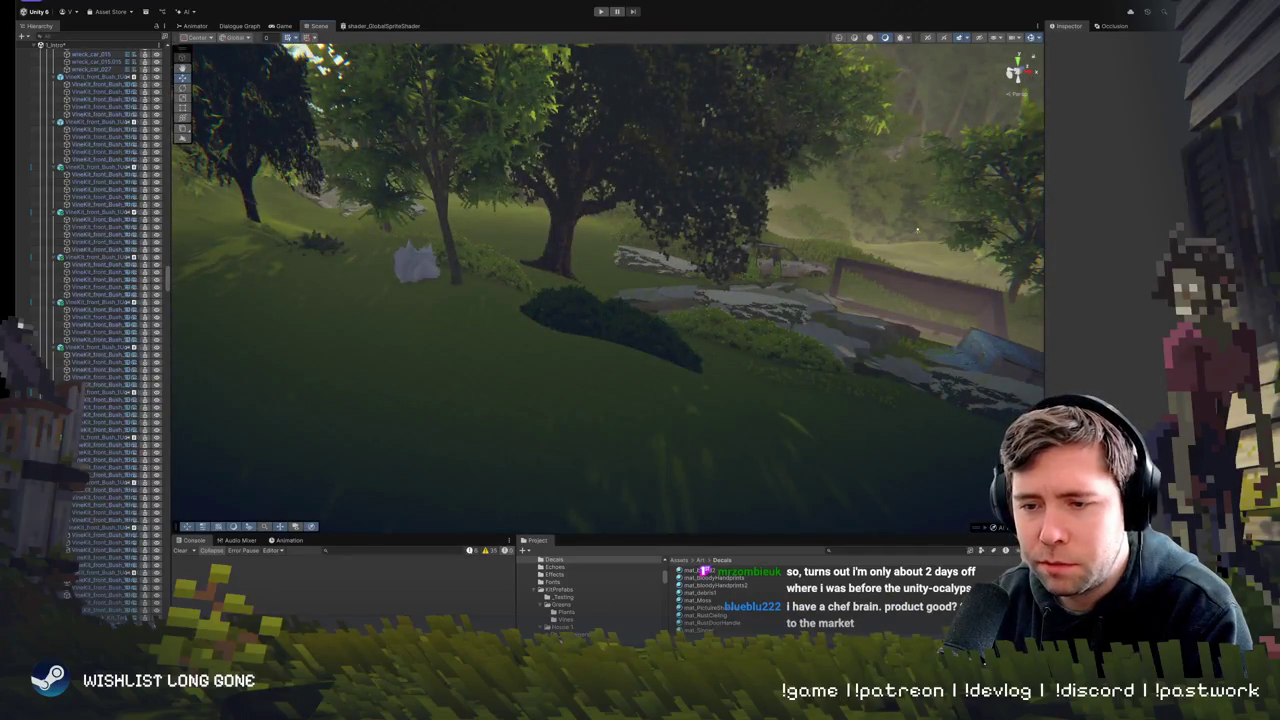
mouse_move(916, 230)
left_mouse_down()
mouse_move(602, 296)
mouse_move(672, 332)
mouse_move(642, 329)
mouse_move(629, 361)
mouse_move(543, 358)
left_mouse_up()
left_click(628, 365)
left_click(540, 352)
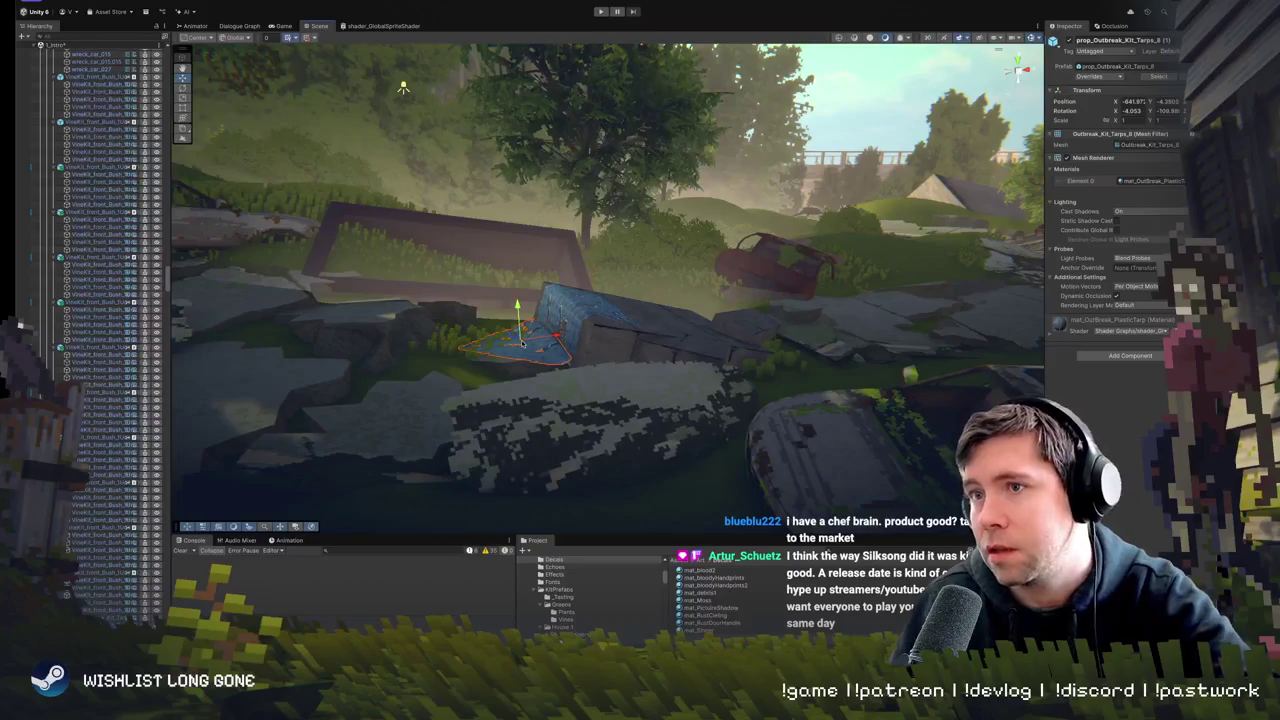
- Switch to the Rotate tool and bring the view back to the blue tarp
key("e")
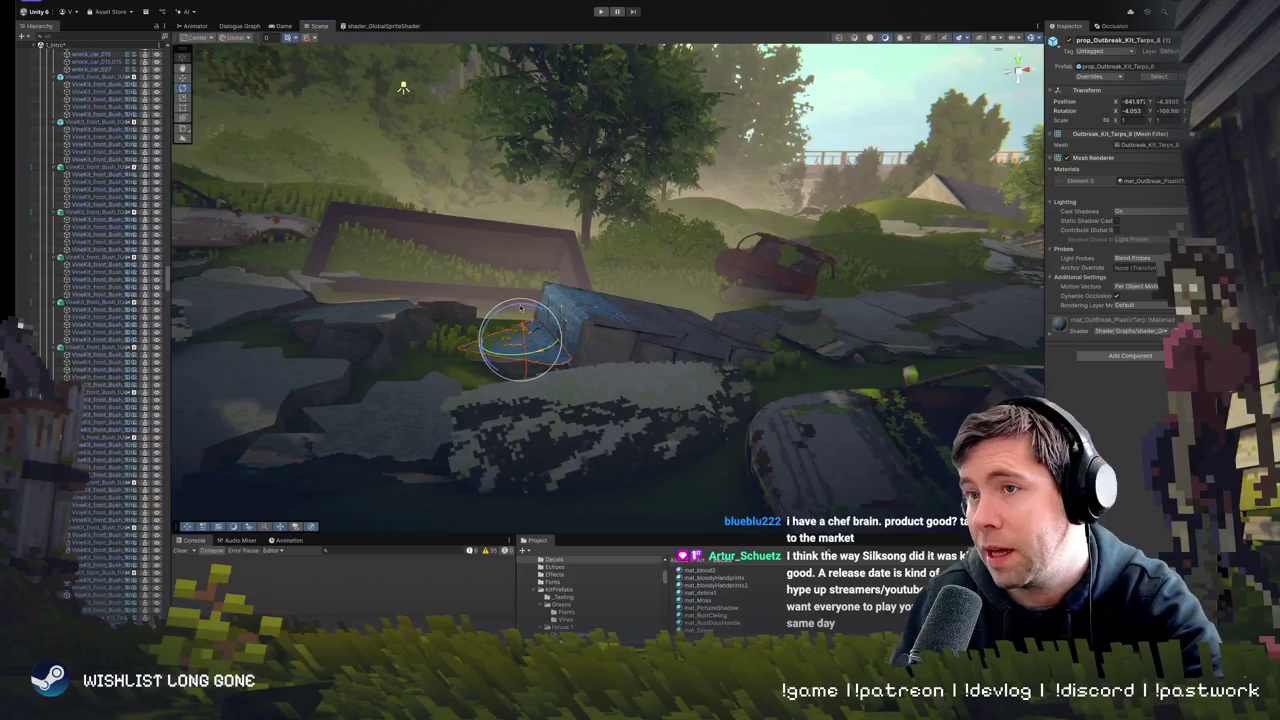
left_click_drag(525, 285, 708, 302)
scroll(708, 302, "down", 5)
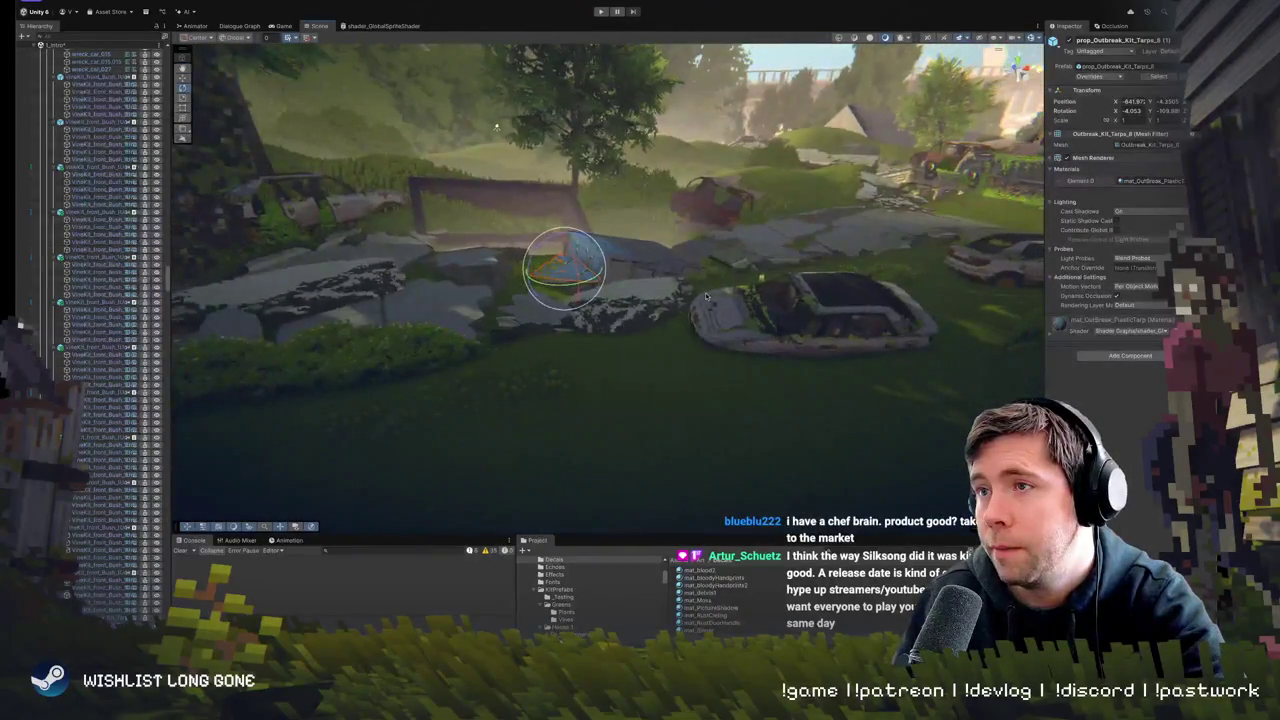
left_click(716, 280)
left_click_drag(693, 341, 621, 278)
scroll(621, 278, "up", 8)
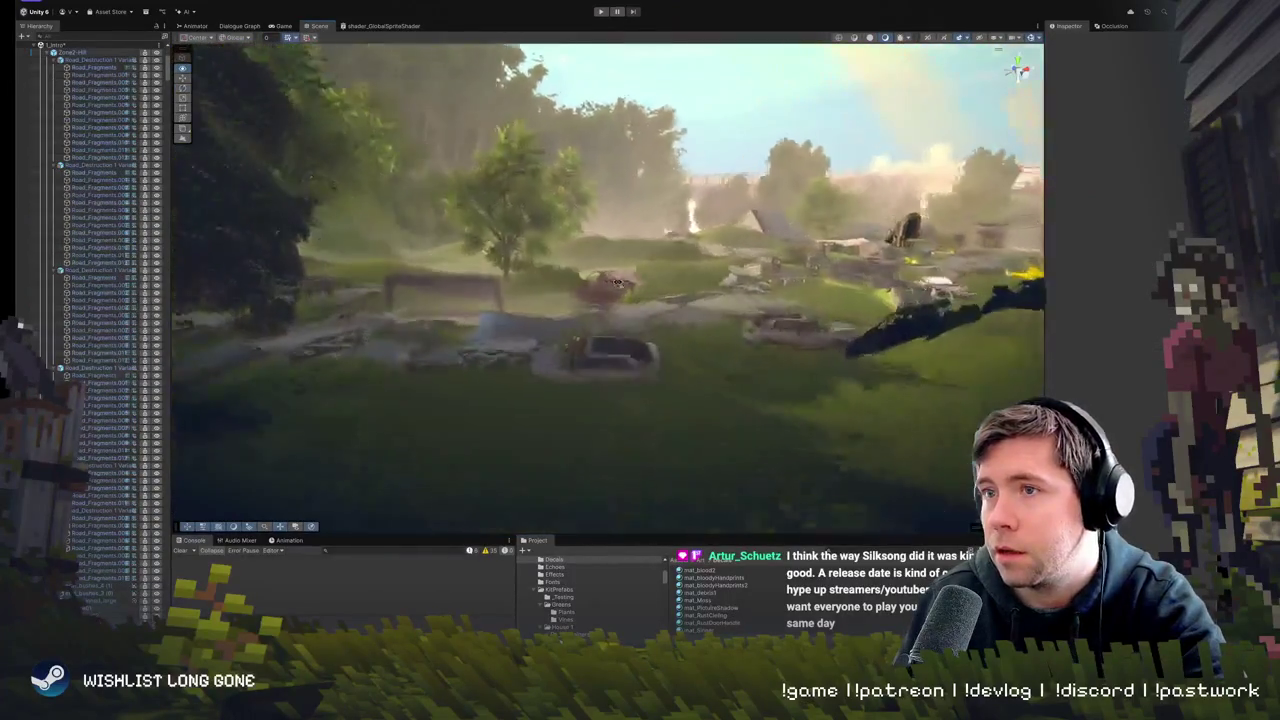
scroll(621, 278, "down", 3)
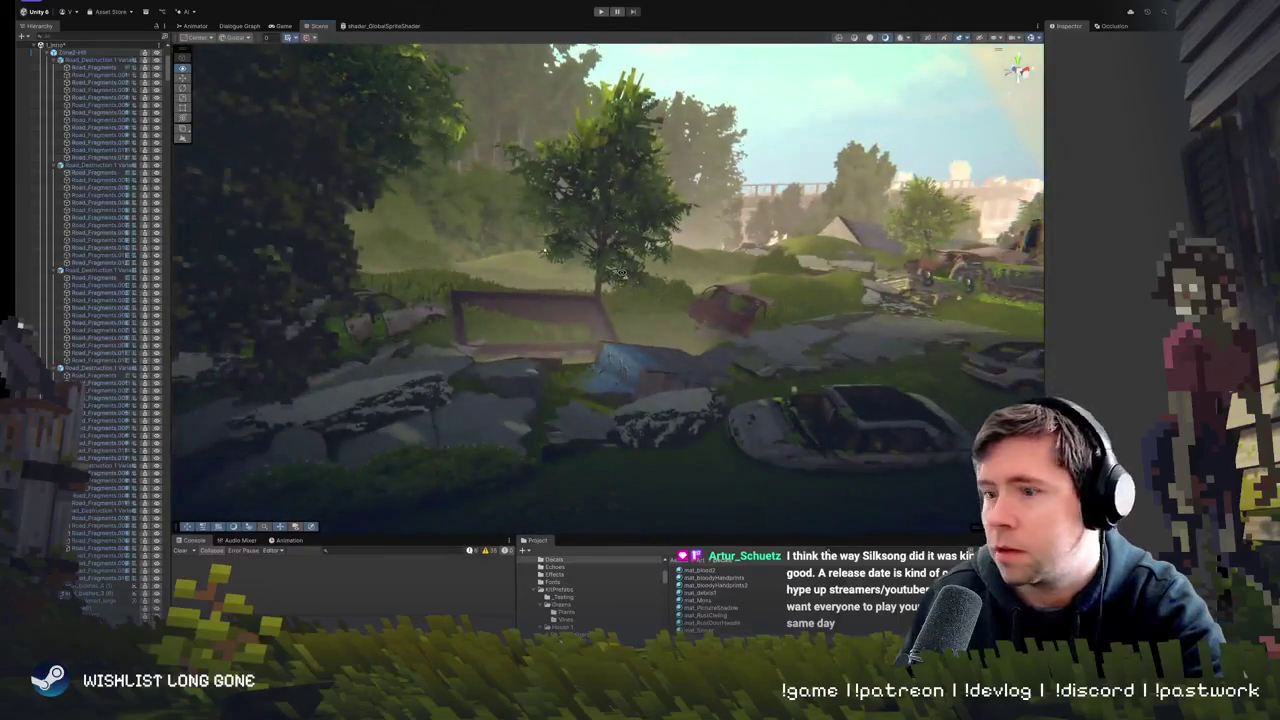
mouse_move(621, 278)
left_mouse_down()
mouse_move(634, 245)
mouse_move(627, 267)
left_mouse_up()
scroll(627, 266, "up", 3)
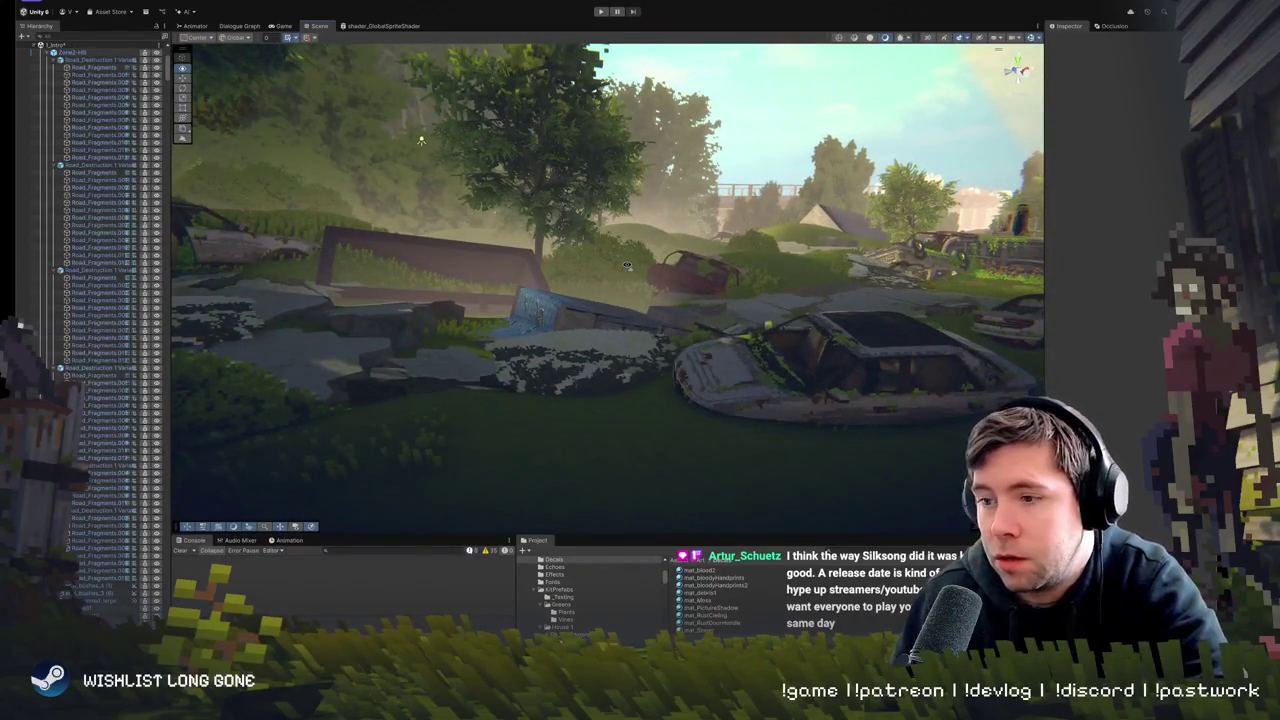
scroll(627, 265, "up", 5)
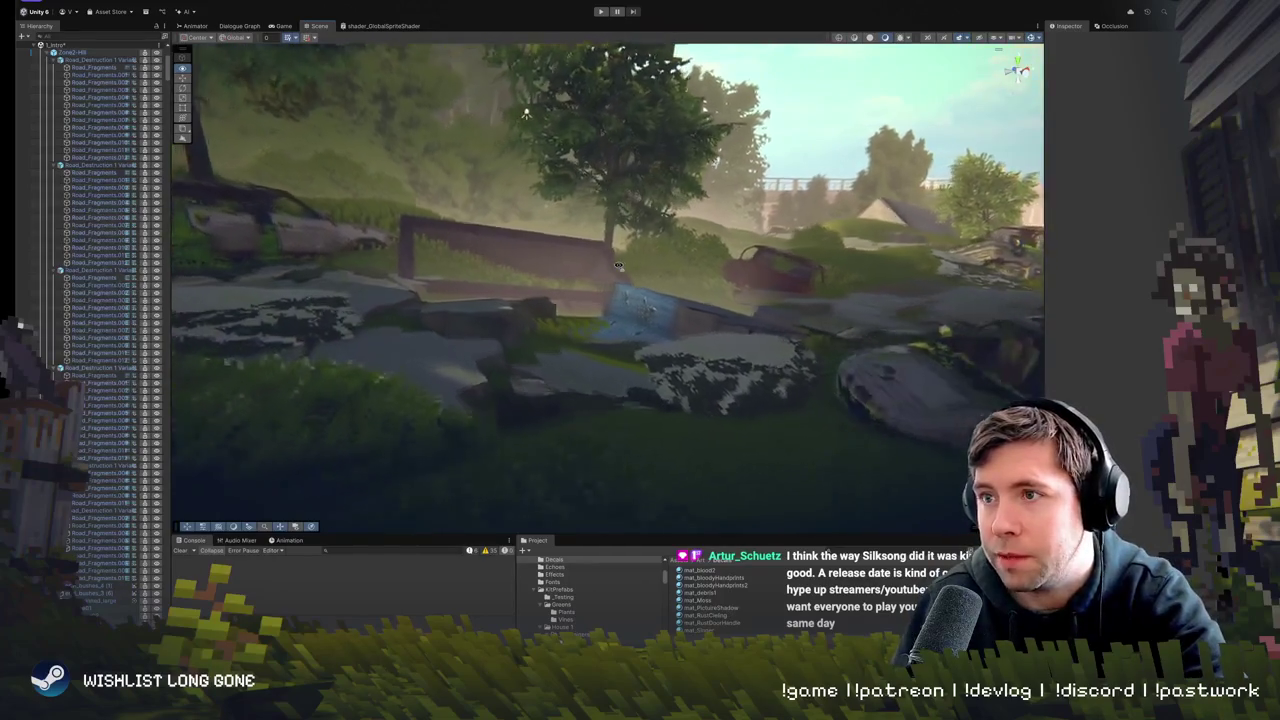
mouse_move(618, 265)
left_mouse_down()
mouse_move(612, 370)
mouse_move(591, 385)
left_mouse_up()
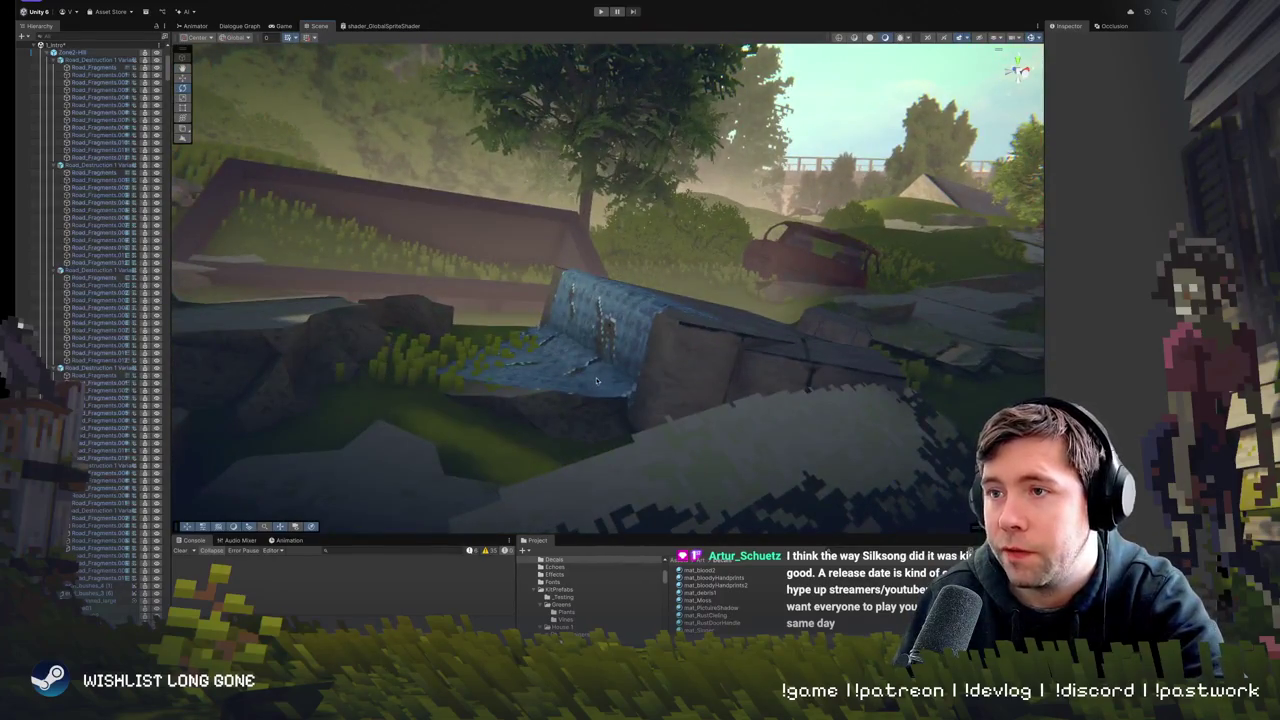
- Rotate the small tarp piece flatter and settle it onto the grass
left_click(597, 381)
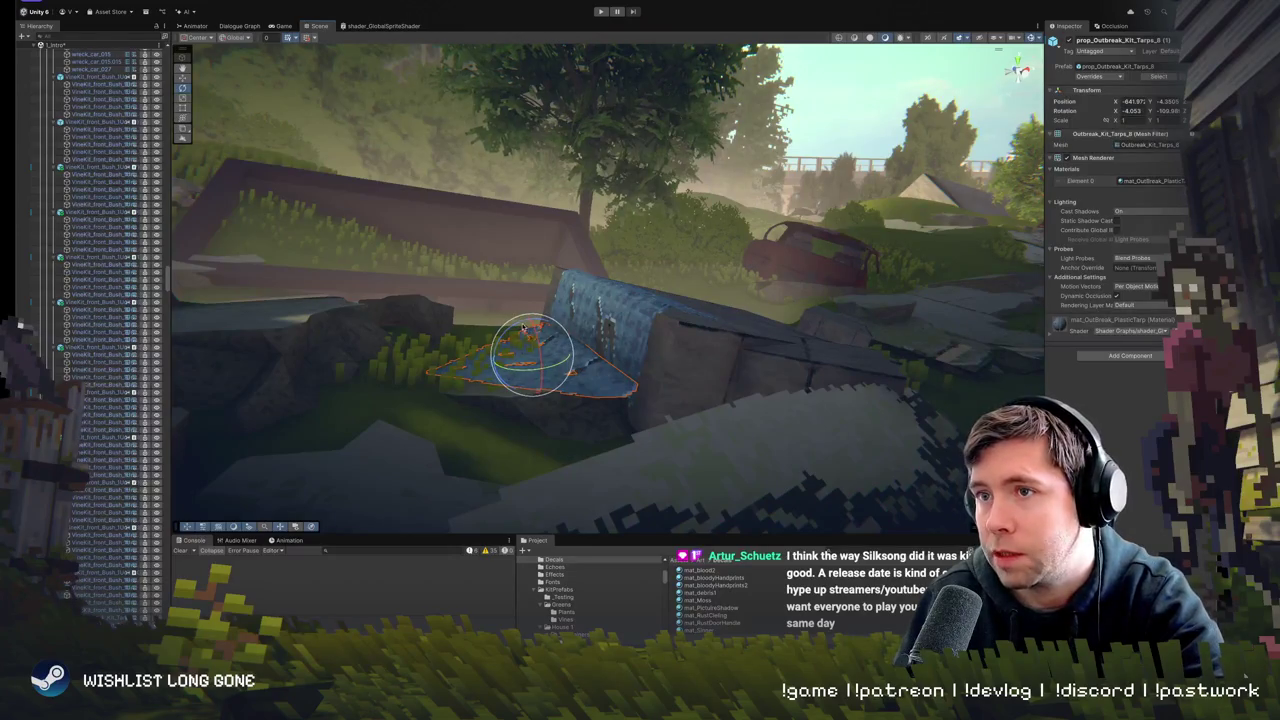
left_click_drag(538, 323, 518, 318)
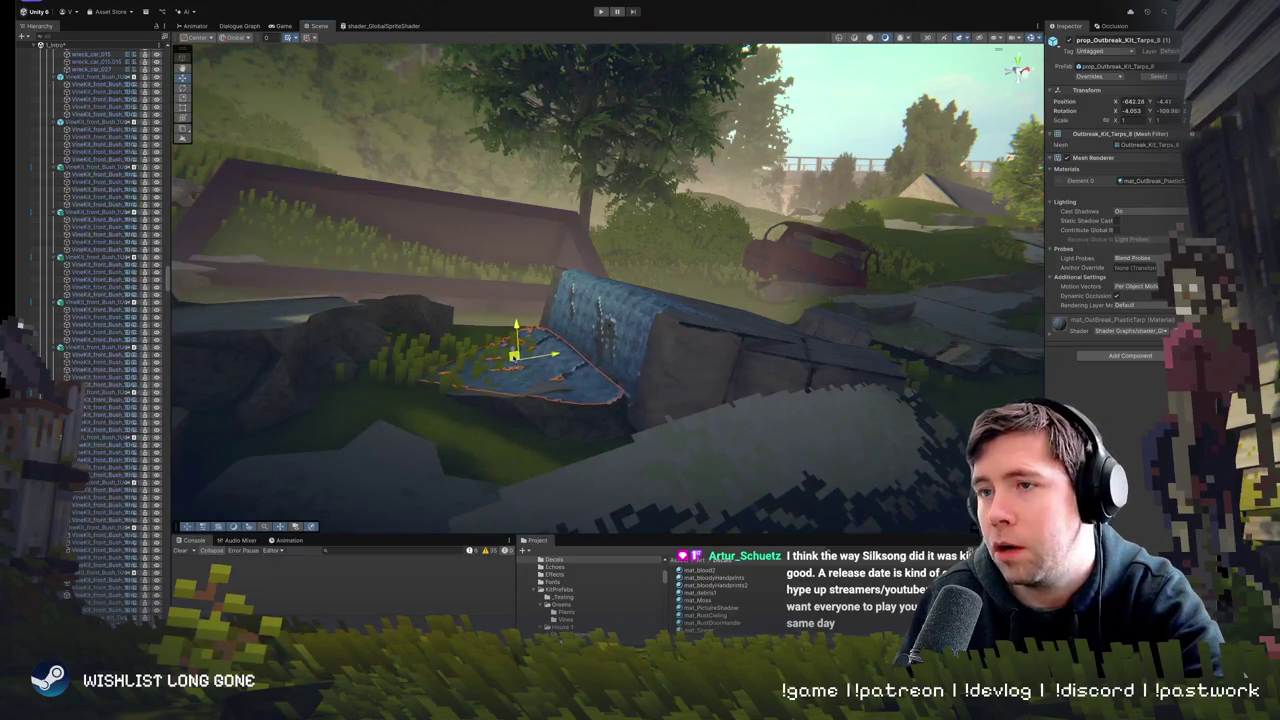
mouse_move(517, 356)
left_mouse_down()
mouse_move(540, 364)
mouse_move(519, 353)
mouse_move(534, 350)
left_mouse_up()
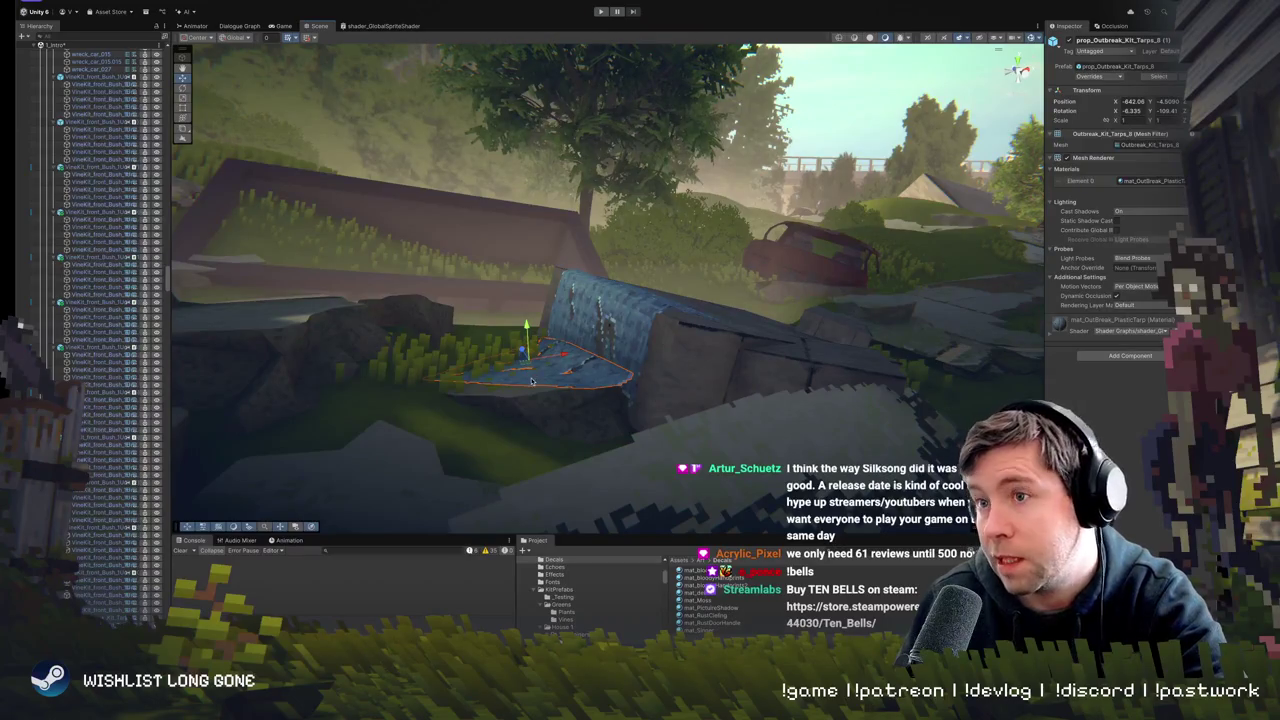
mouse_move(522, 355)
left_mouse_down()
mouse_move(529, 364)
mouse_move(524, 336)
mouse_move(526, 350)
mouse_move(928, 348)
mouse_move(803, 406)
mouse_move(625, 381)
left_mouse_up()
- Select the Road_Fragments.004 slab near the car wreck and rotate it to a new angle
key("e")
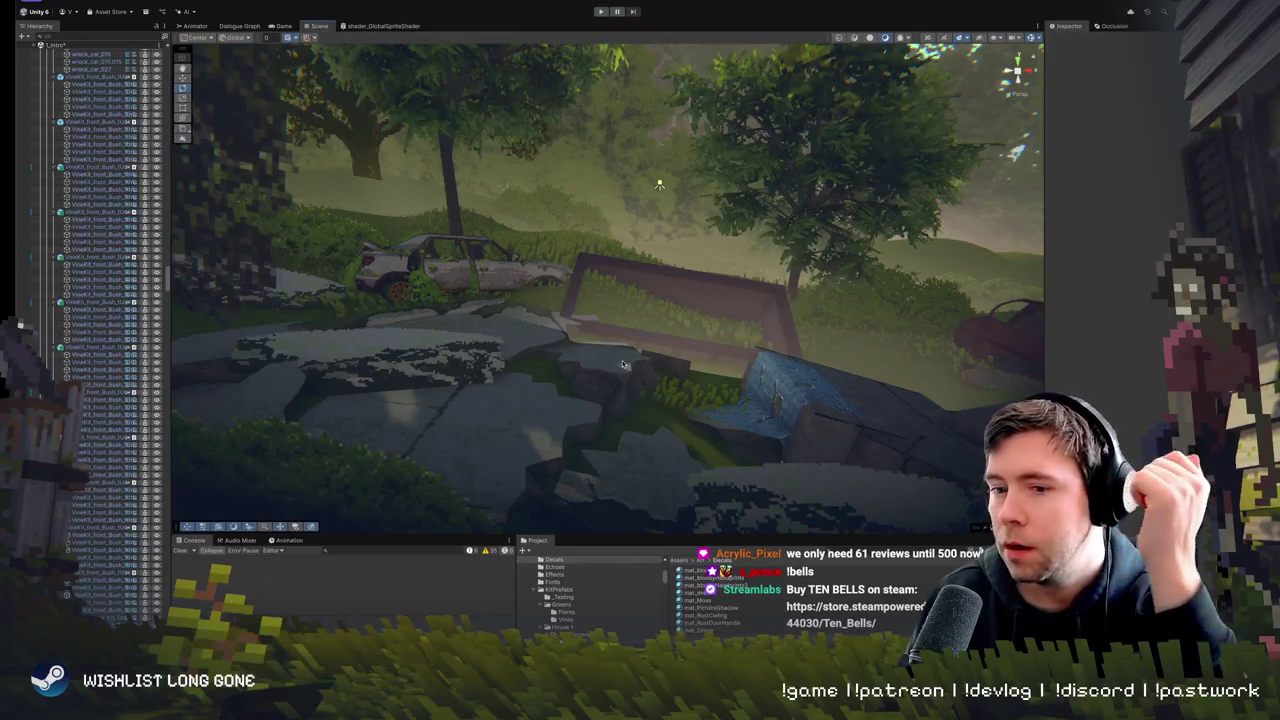
mouse_move(619, 362)
left_mouse_down()
mouse_move(529, 354)
mouse_move(677, 420)
mouse_move(686, 391)
mouse_move(589, 328)
mouse_move(579, 381)
mouse_move(645, 360)
mouse_move(657, 336)
mouse_move(586, 318)
mouse_move(608, 346)
mouse_move(596, 343)
mouse_move(624, 279)
left_mouse_up()
left_click(637, 366)
left_click(648, 355)
left_click(660, 338)
left_click(676, 340)
key("w")
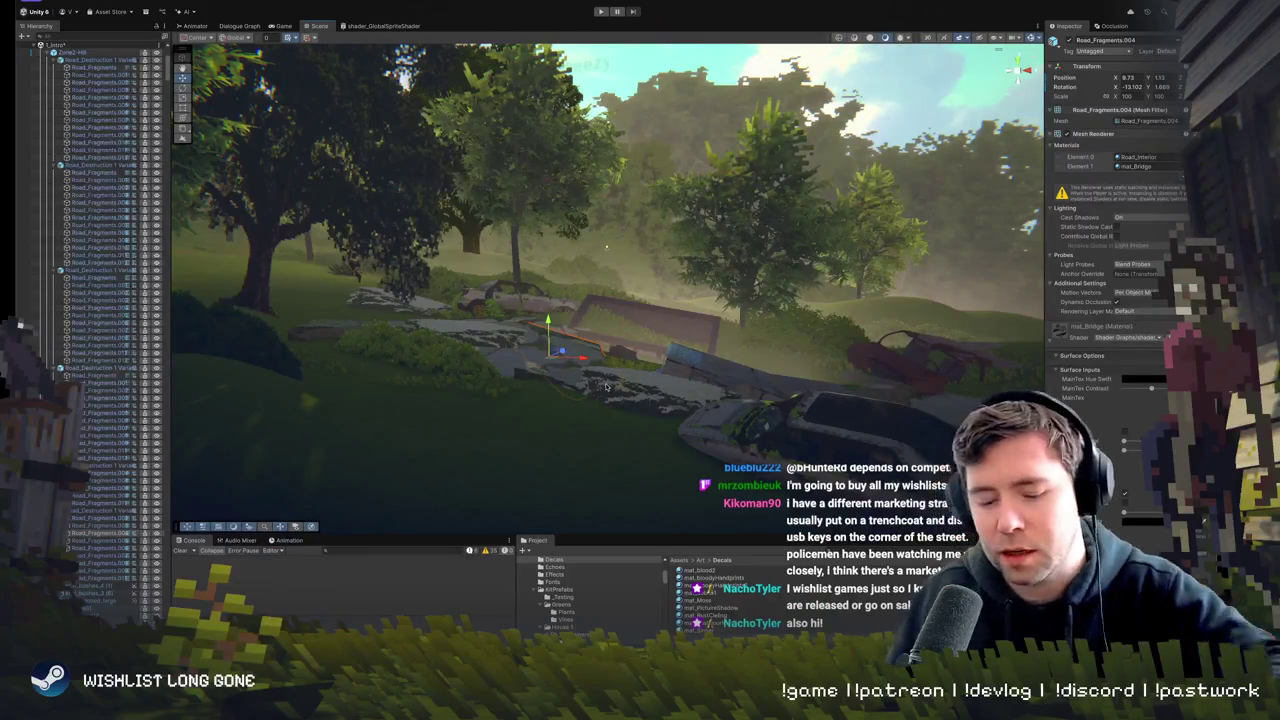
- Rotate the spr_concreteBits decal a few degrees and shift it slightly left
mouse_move(686, 355)
left_mouse_down()
mouse_move(752, 330)
mouse_move(540, 327)
mouse_move(596, 336)
mouse_move(558, 324)
mouse_move(548, 255)
mouse_move(573, 400)
mouse_move(528, 418)
mouse_move(522, 375)
mouse_move(565, 343)
mouse_move(568, 371)
left_mouse_up()
left_click(580, 355)
key("e")
key("w")
left_click(573, 393)
key("e")
key("w")
left_click(567, 374)
left_click_drag(587, 376, 565, 370)
left_click_drag(810, 375, 520, 378)
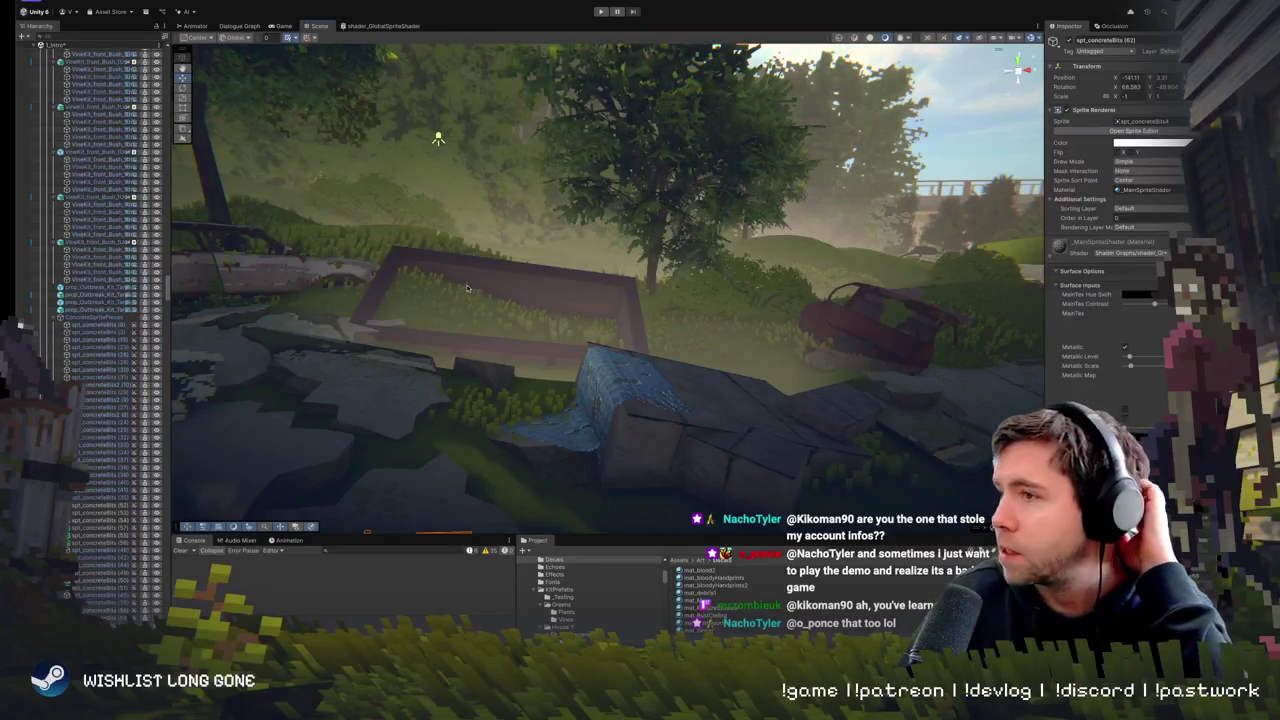
mouse_move(561, 344)
left_mouse_down()
mouse_move(726, 300)
mouse_move(604, 392)
left_mouse_up()
left_click(578, 352)
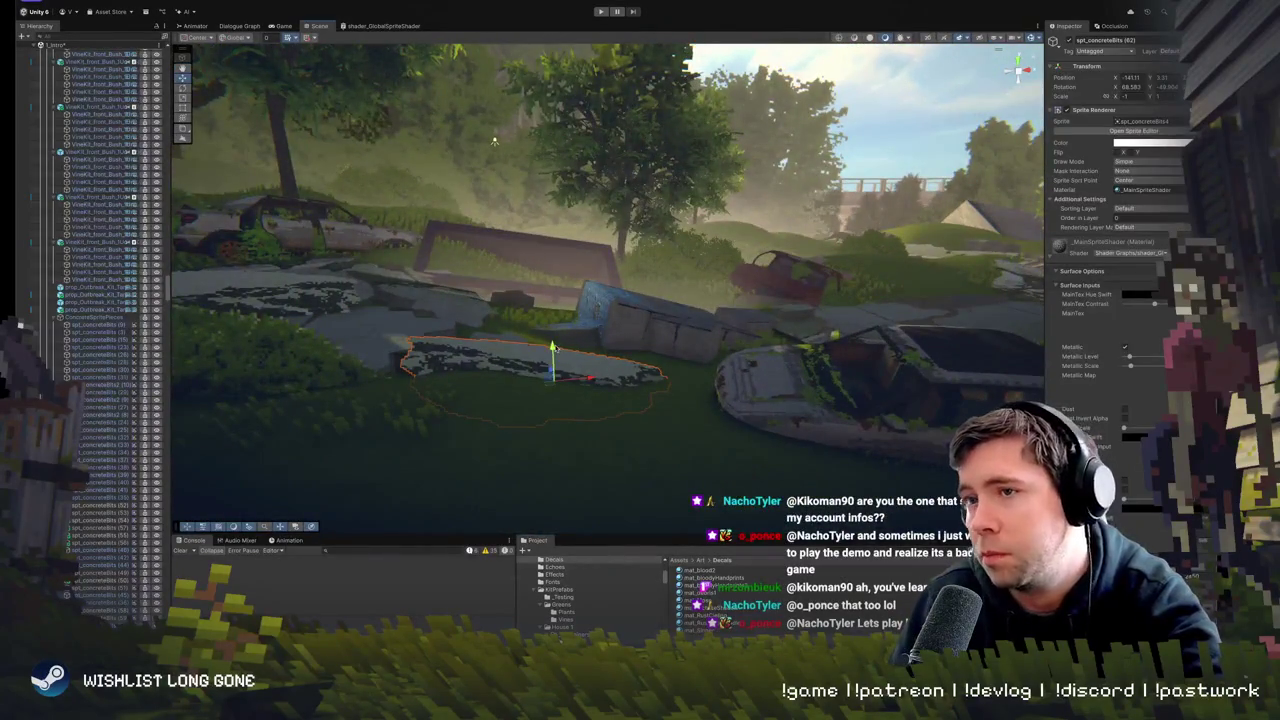
scroll(602, 345, "down", 5)
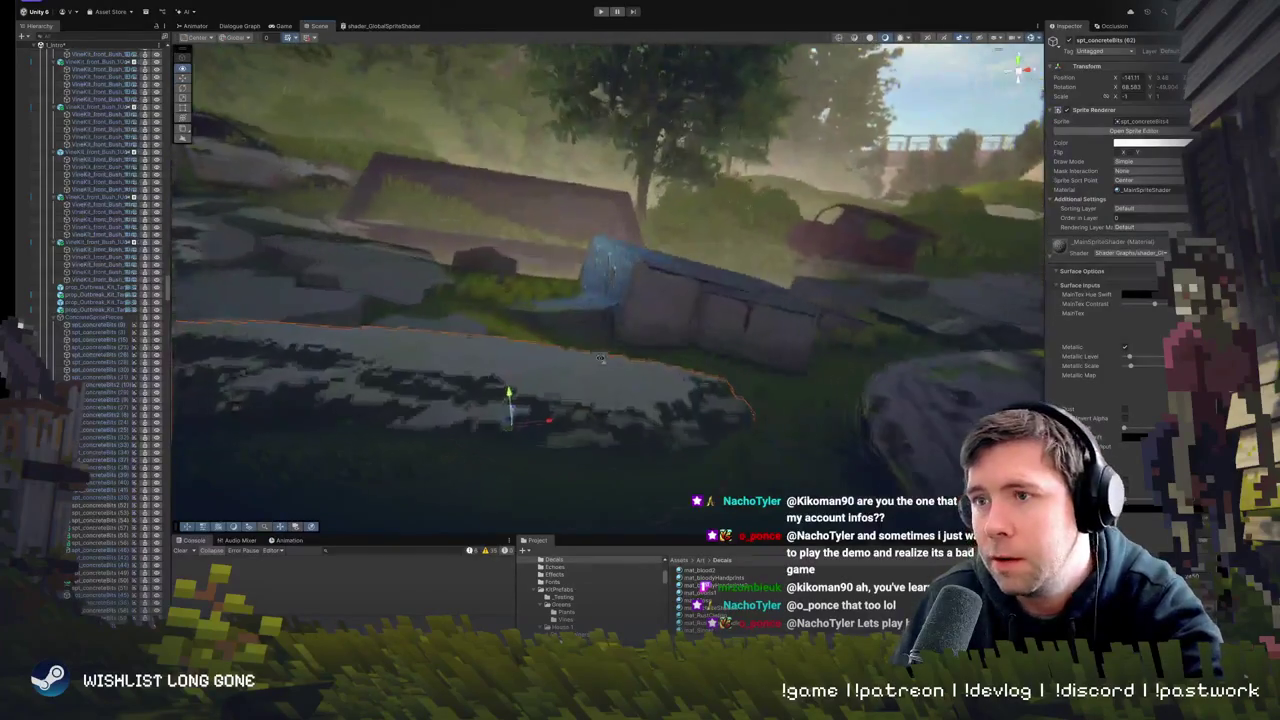
left_click_drag(602, 339, 463, 342)
key("f")
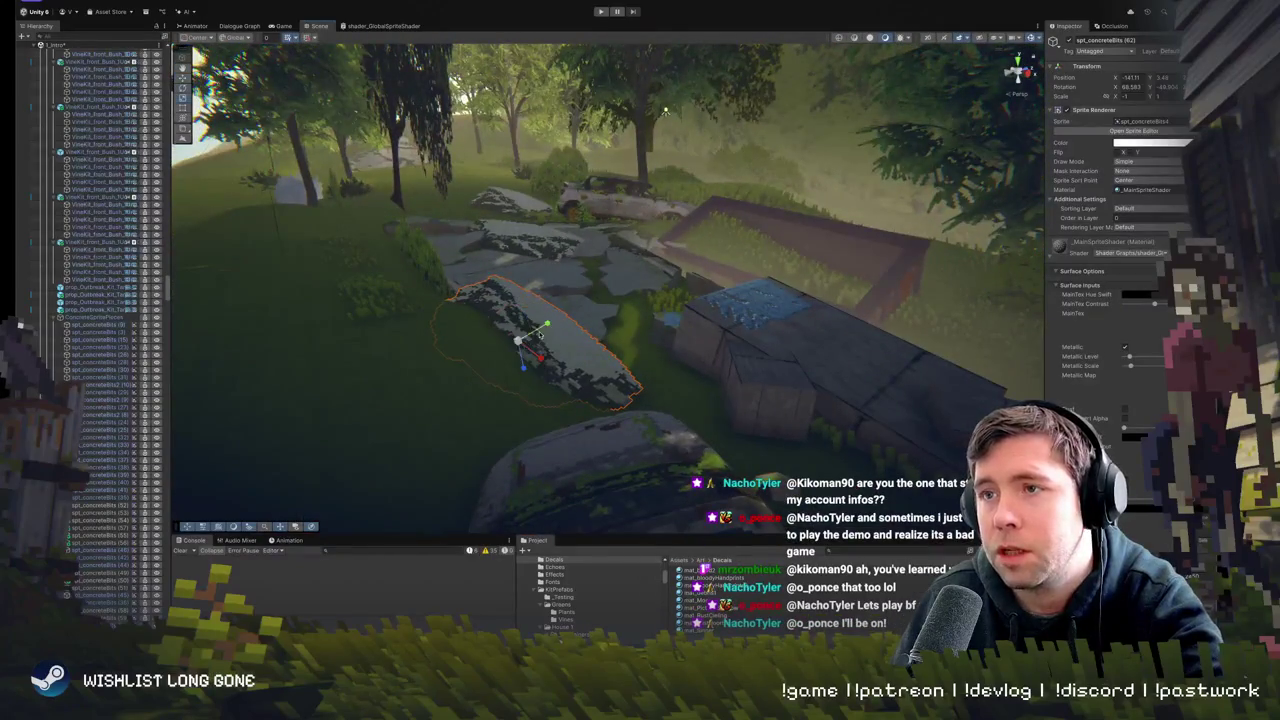
mouse_move(528, 323)
left_mouse_down()
mouse_move(371, 366)
mouse_move(586, 306)
mouse_move(676, 318)
mouse_move(623, 459)
left_mouse_up()
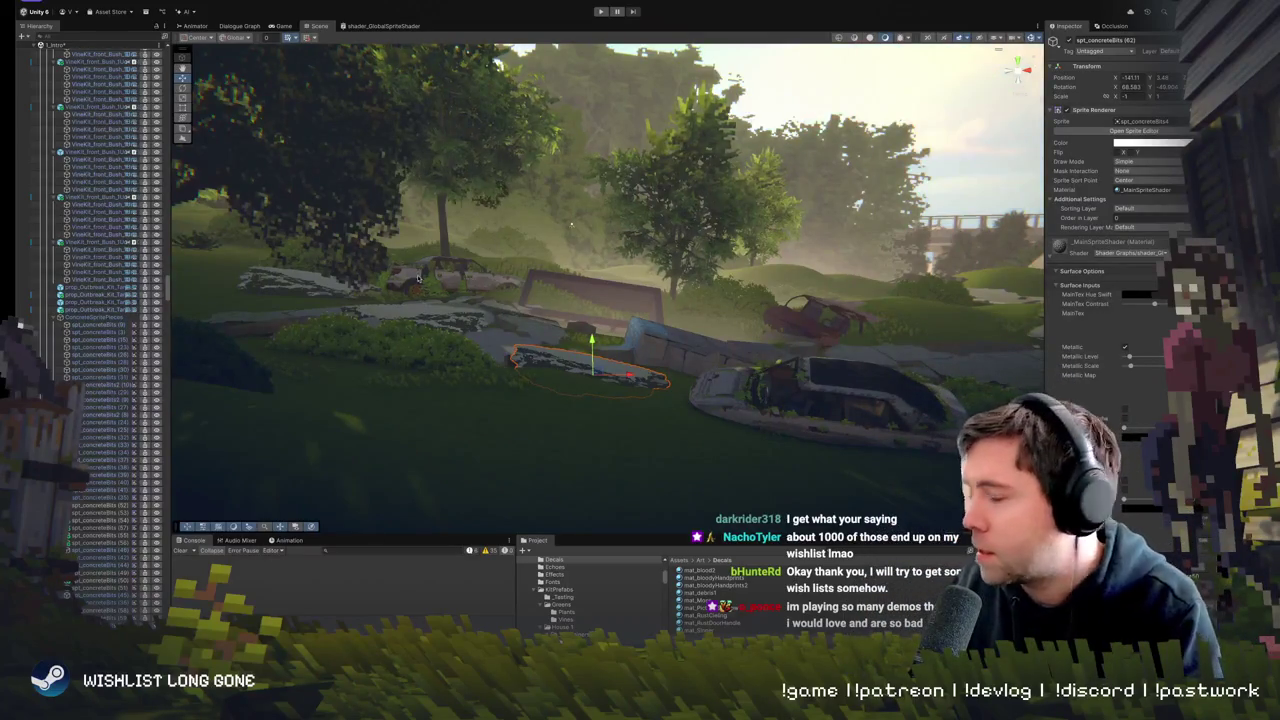
- Fly the view back to see more of the ruins
mouse_move(537, 335)
left_mouse_down()
mouse_move(547, 318)
mouse_move(556, 372)
left_mouse_up()
- Shift the spt_concreteBits (64) decal back and rotate it to about 43°
left_click(556, 372)
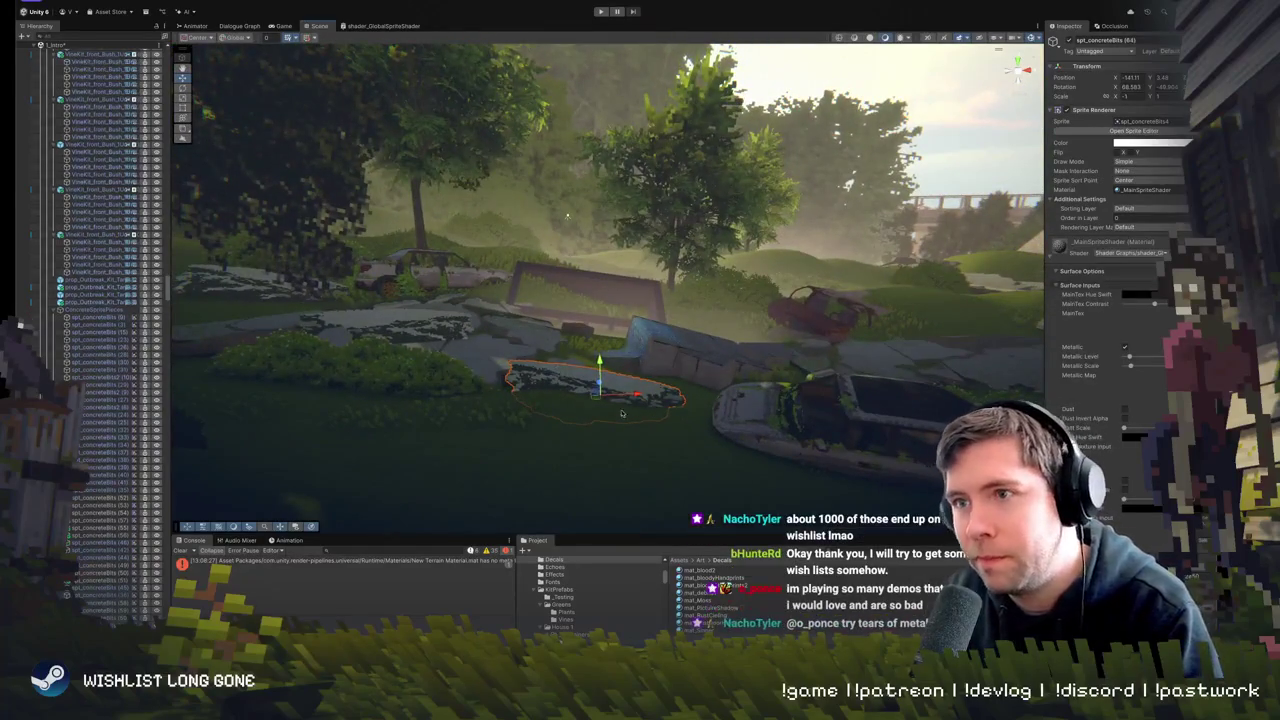
mouse_move(598, 378)
left_mouse_down()
mouse_move(595, 356)
mouse_move(583, 368)
left_mouse_up()
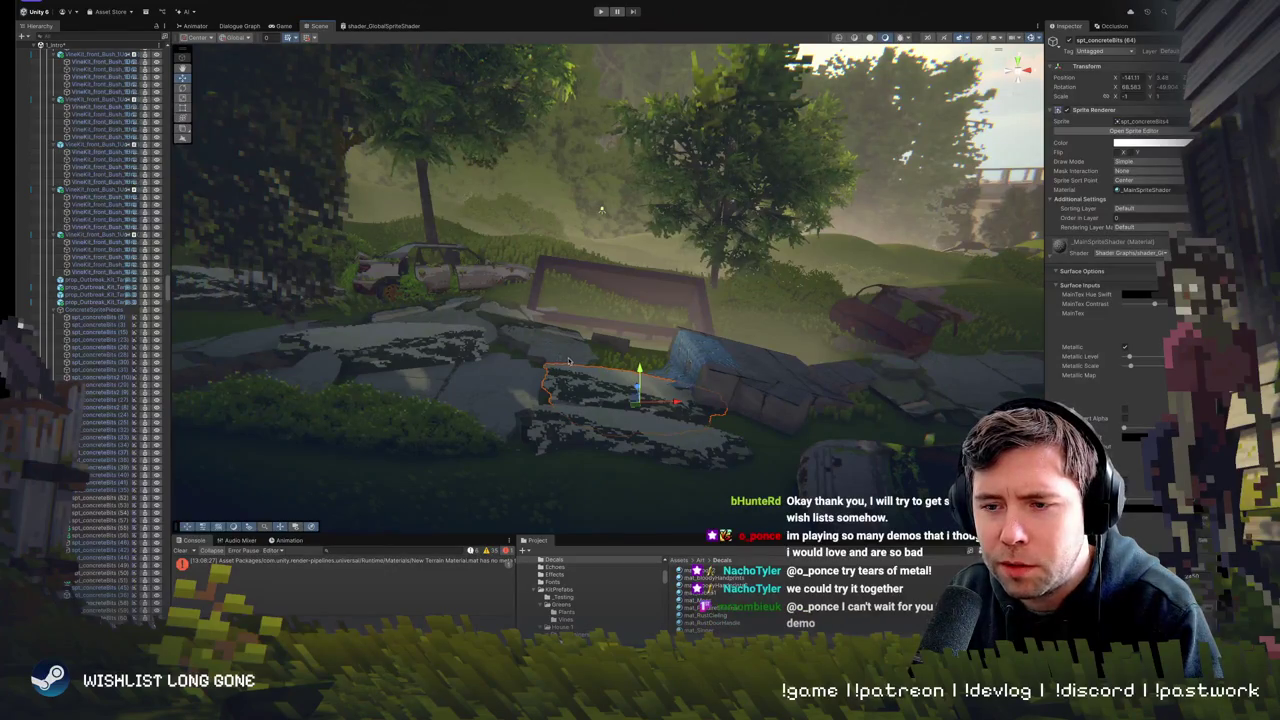
key("e")
mouse_move(658, 375)
left_mouse_down()
mouse_move(650, 400)
mouse_move(640, 370)
mouse_move(640, 397)
mouse_move(610, 376)
mouse_move(651, 345)
mouse_move(840, 346)
left_mouse_up()
key("w")
- Slide the concrete-bits decal further right along the rubble and fine-tune its placement
key("e")
key("w")
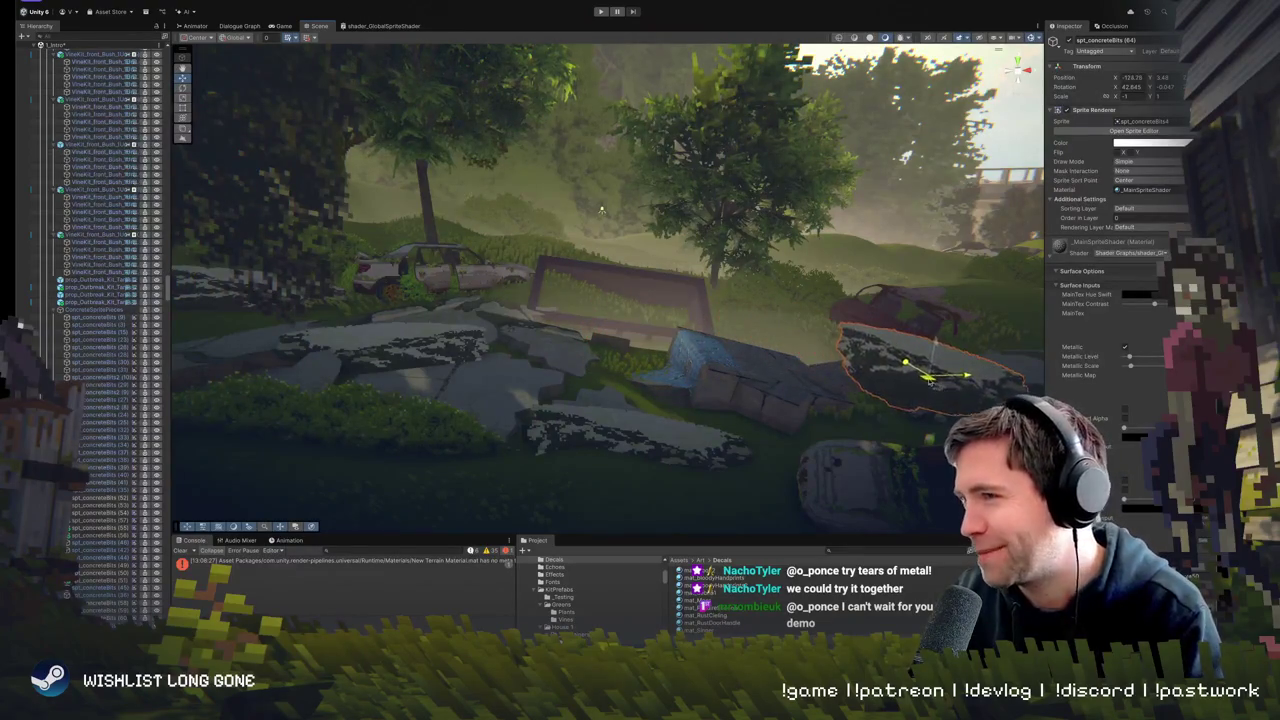
left_click_drag(600, 400, 430, 430)
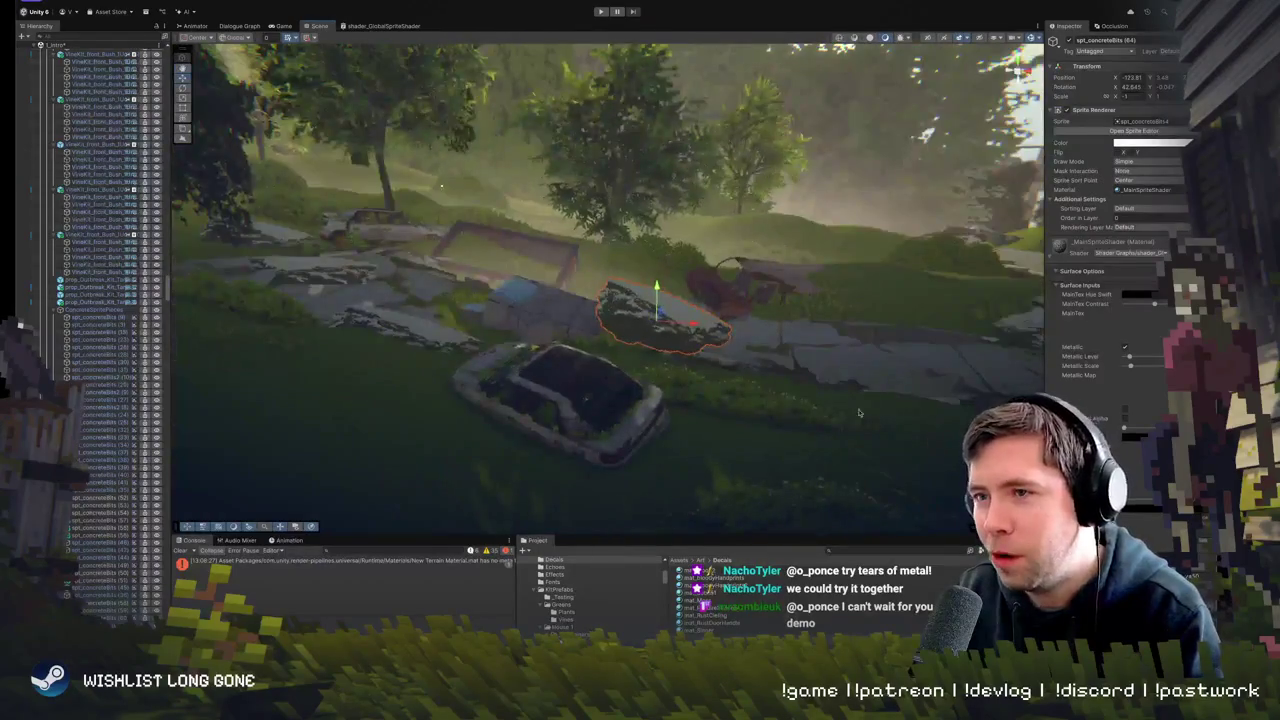
mouse_move(660, 318)
left_mouse_down()
mouse_move(760, 357)
mouse_move(774, 347)
left_mouse_up()
left_click_drag(600, 380, 520, 400)
mouse_move(815, 420)
left_mouse_down()
mouse_move(790, 405)
mouse_move(770, 428)
mouse_move(958, 378)
mouse_move(850, 420)
mouse_move(484, 319)
left_mouse_up()
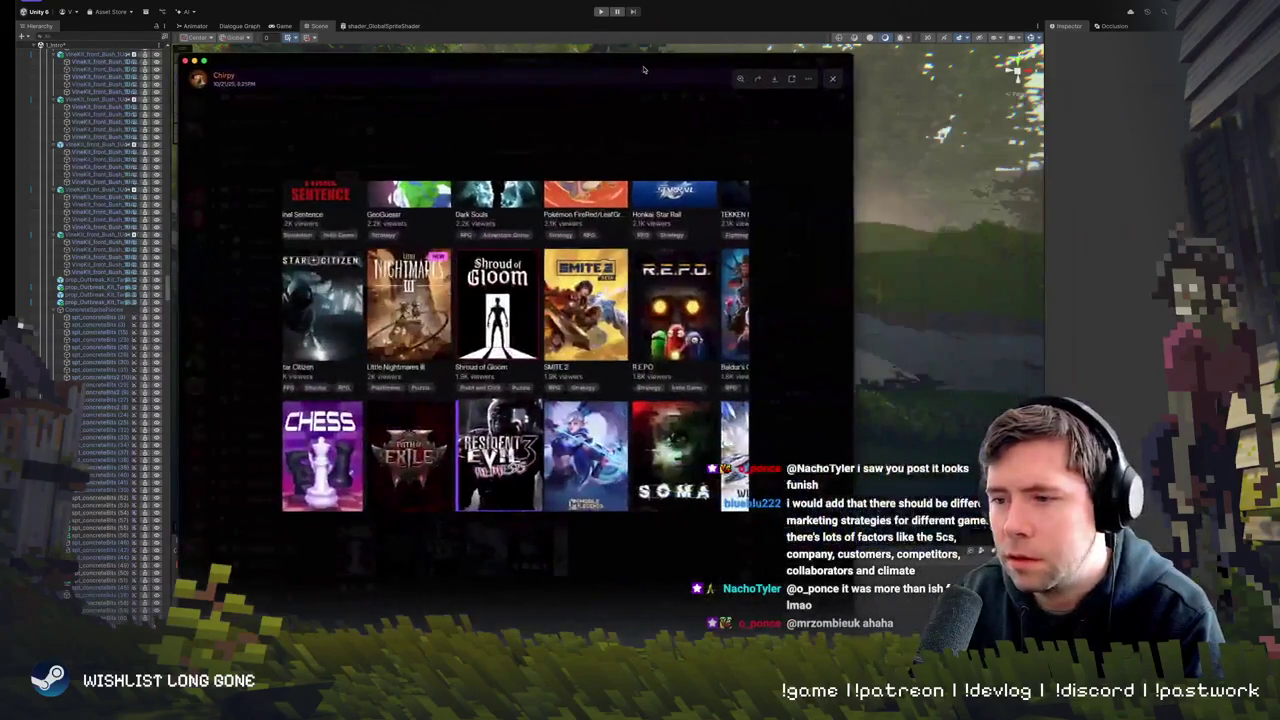
- Enlarge and move the Discord image viewer aside, then dismiss it with Esc
double_click(644, 69)
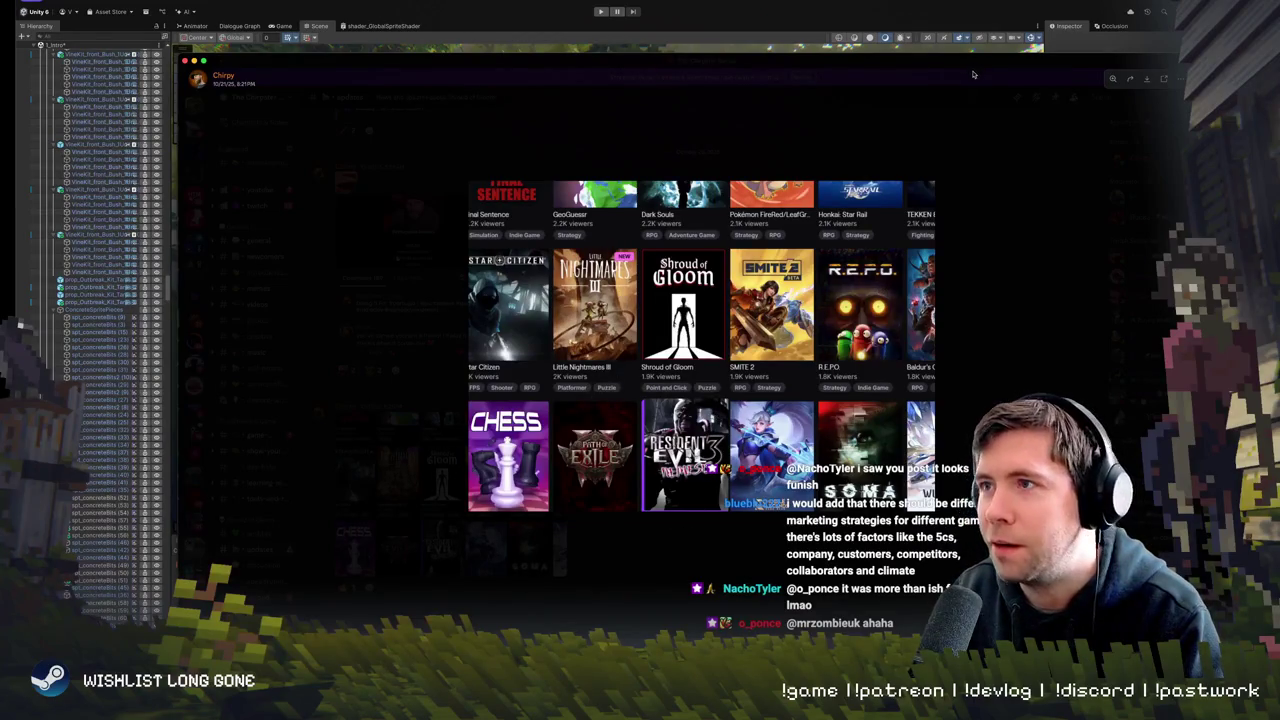
left_click_drag(964, 65, 899, 69)
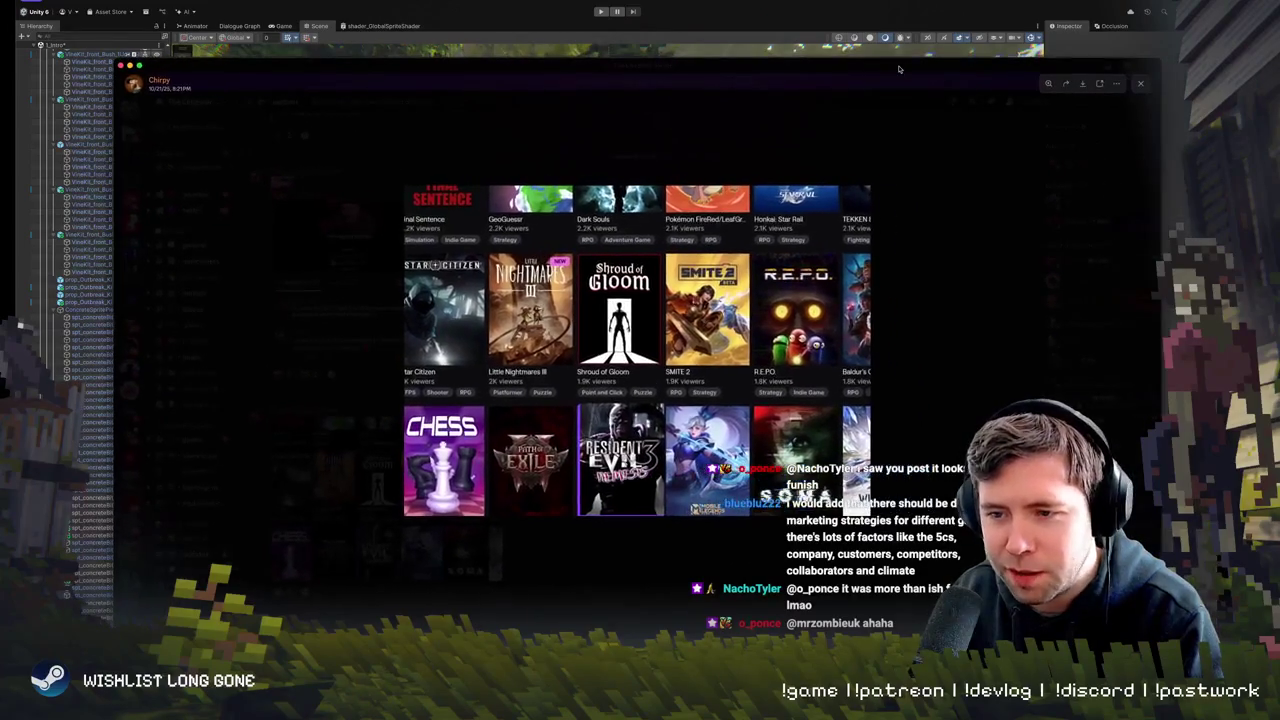
key("Escape")
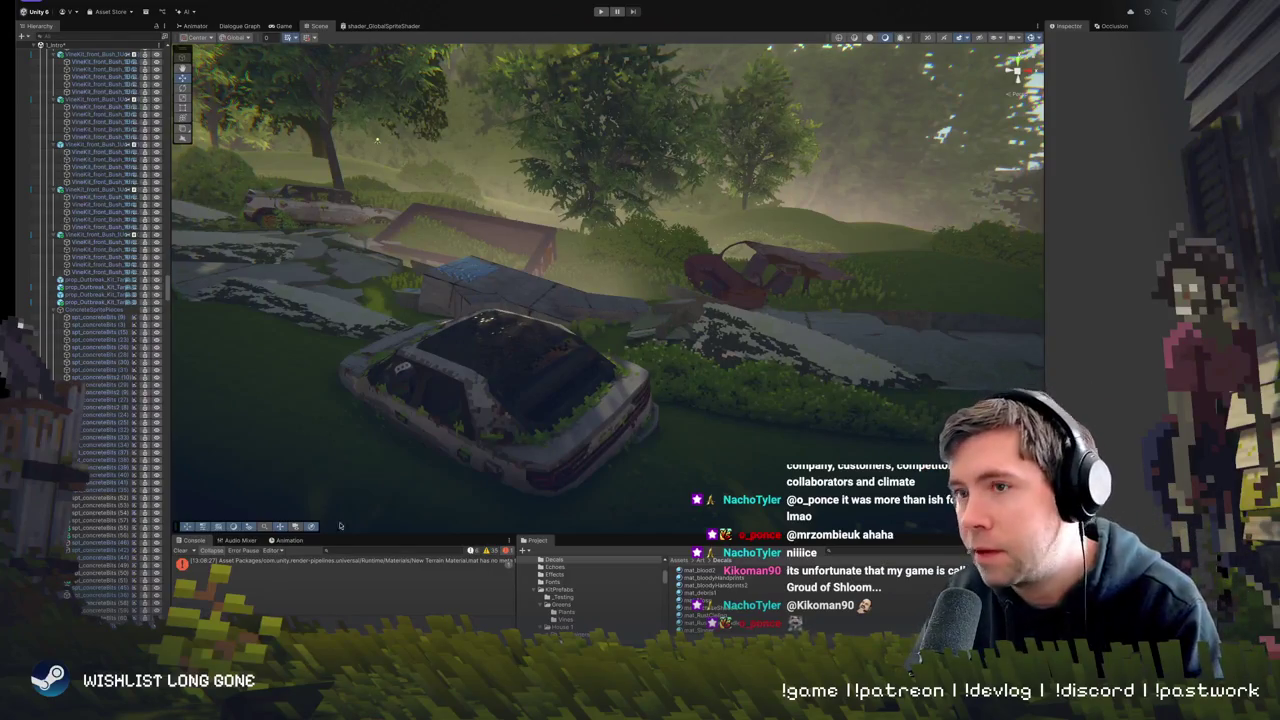
left_click_drag(665, 341, 615, 345)
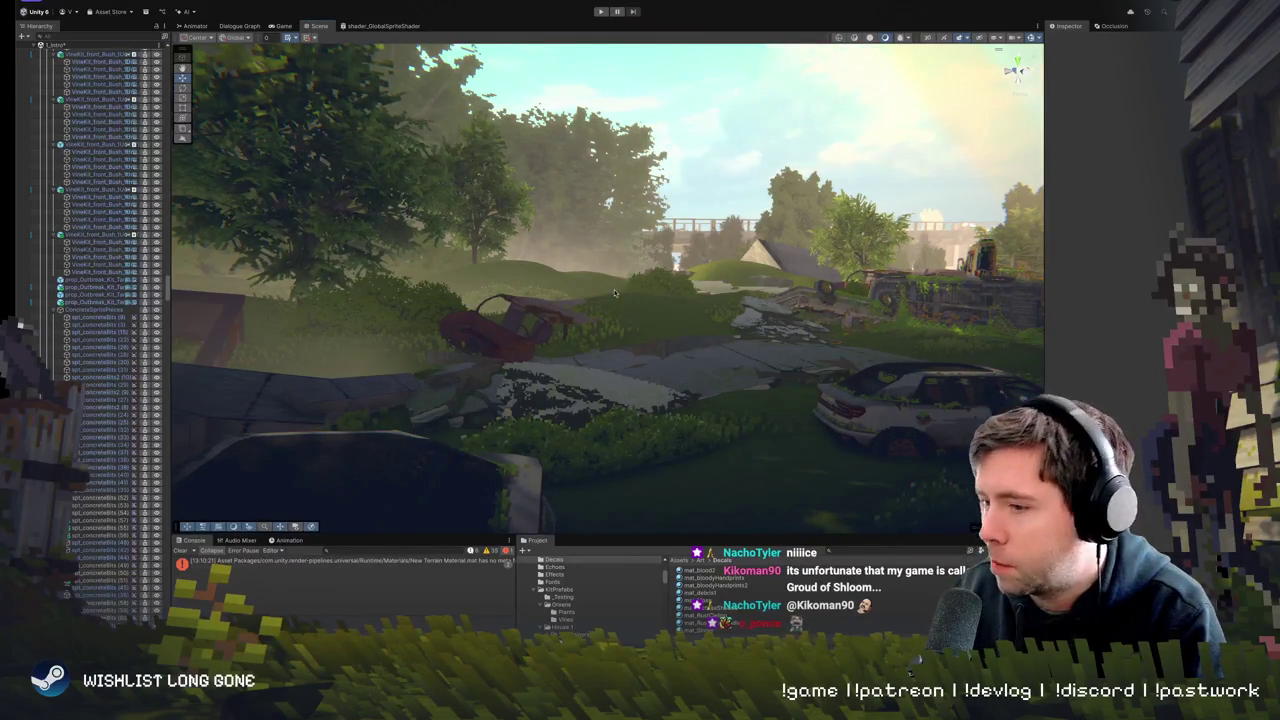
mouse_move(532, 279)
left_mouse_down()
mouse_move(569, 289)
mouse_move(476, 283)
mouse_move(476, 332)
mouse_move(459, 257)
mouse_move(551, 297)
left_mouse_up()
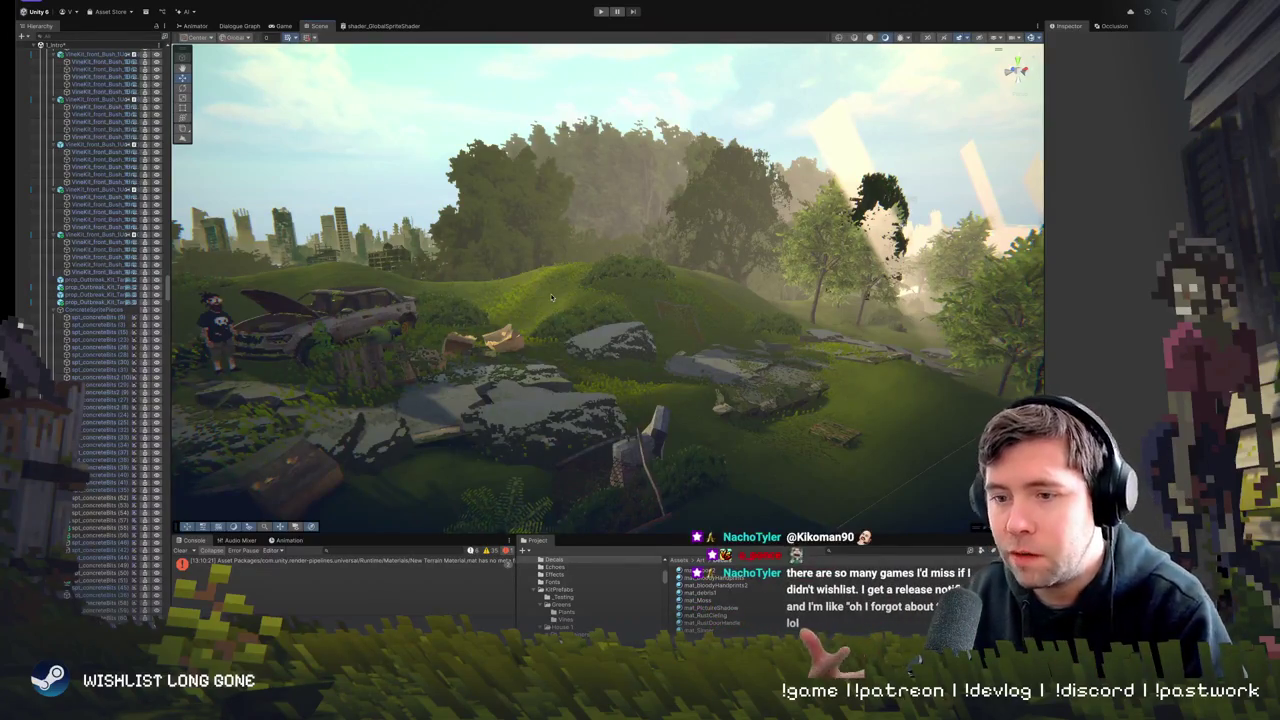
left_click_drag(551, 297, 568, 322)
key("d")
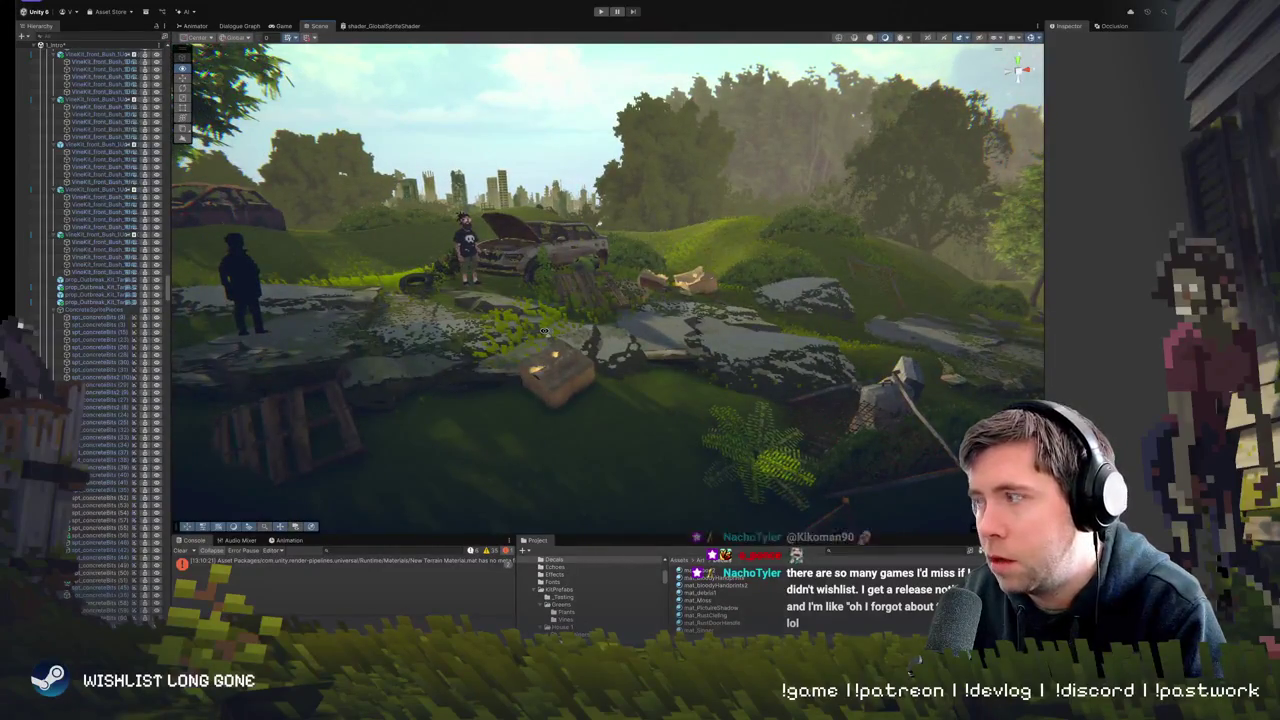
key("a")
key("w")
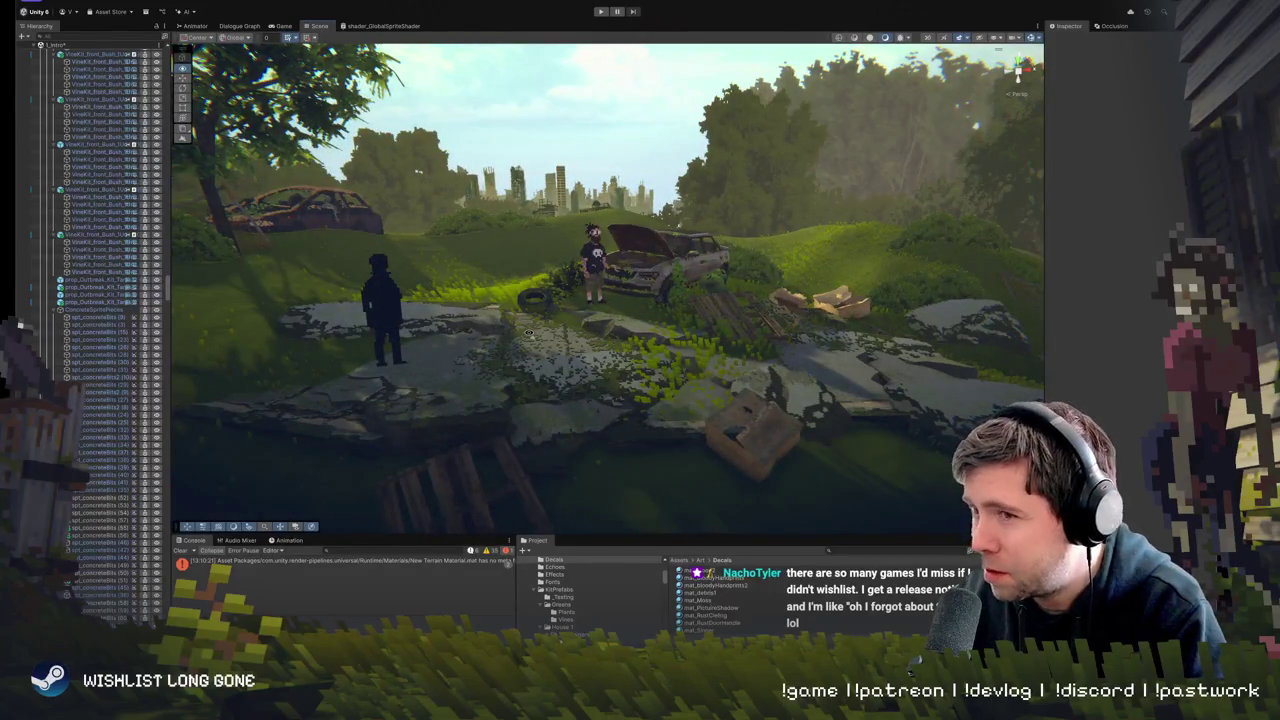
key("s")
key("w")
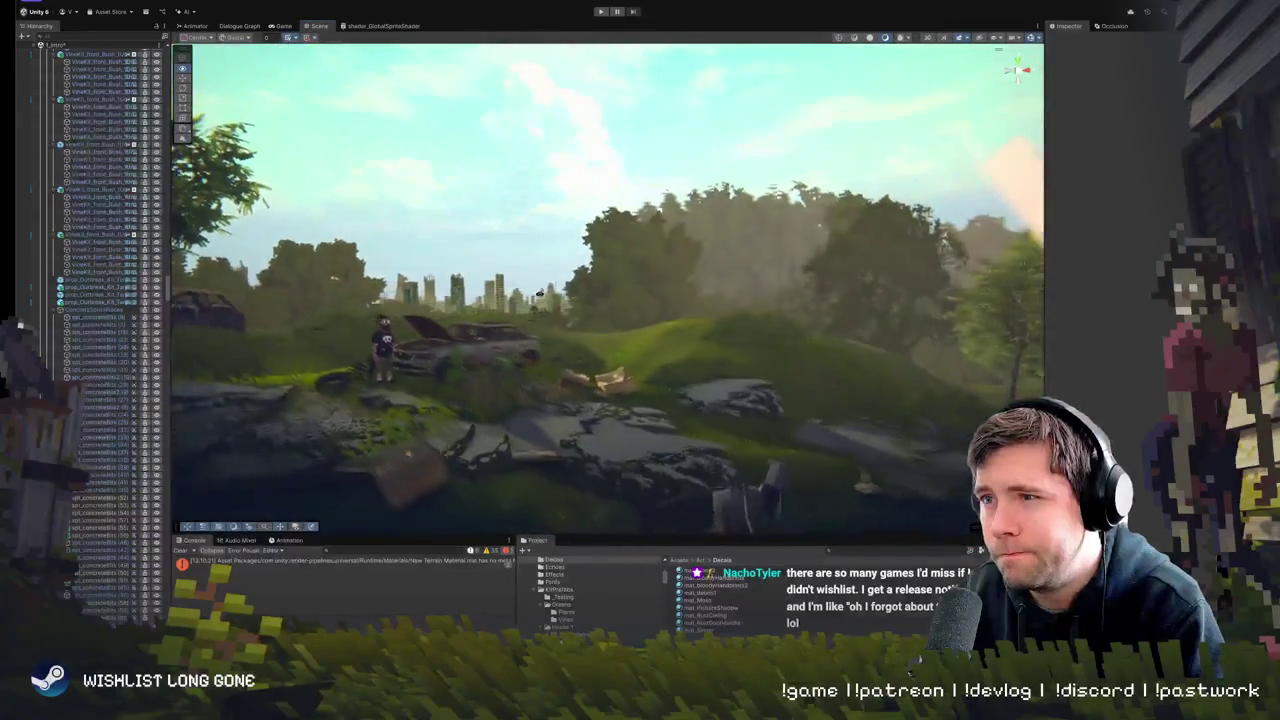
key("s")
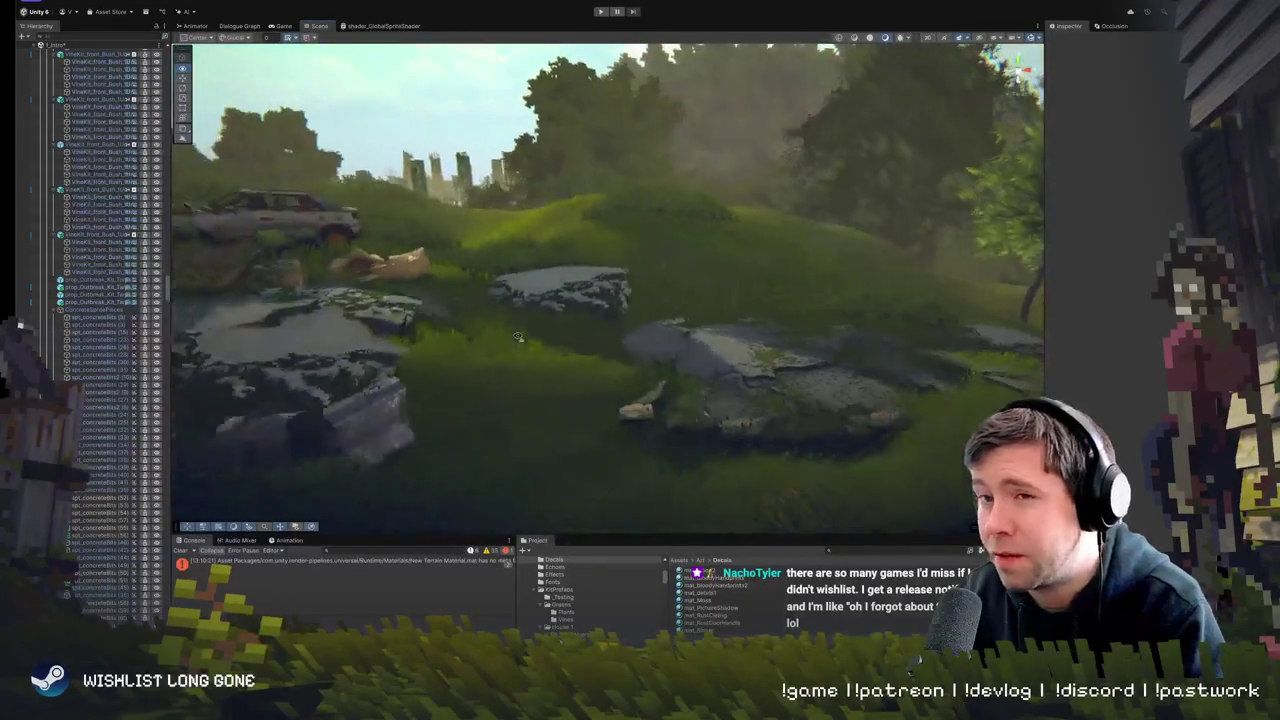
- Rotate the concrete-bits decal on the rubble slabs to a new angle
left_click(516, 336)
key("w")
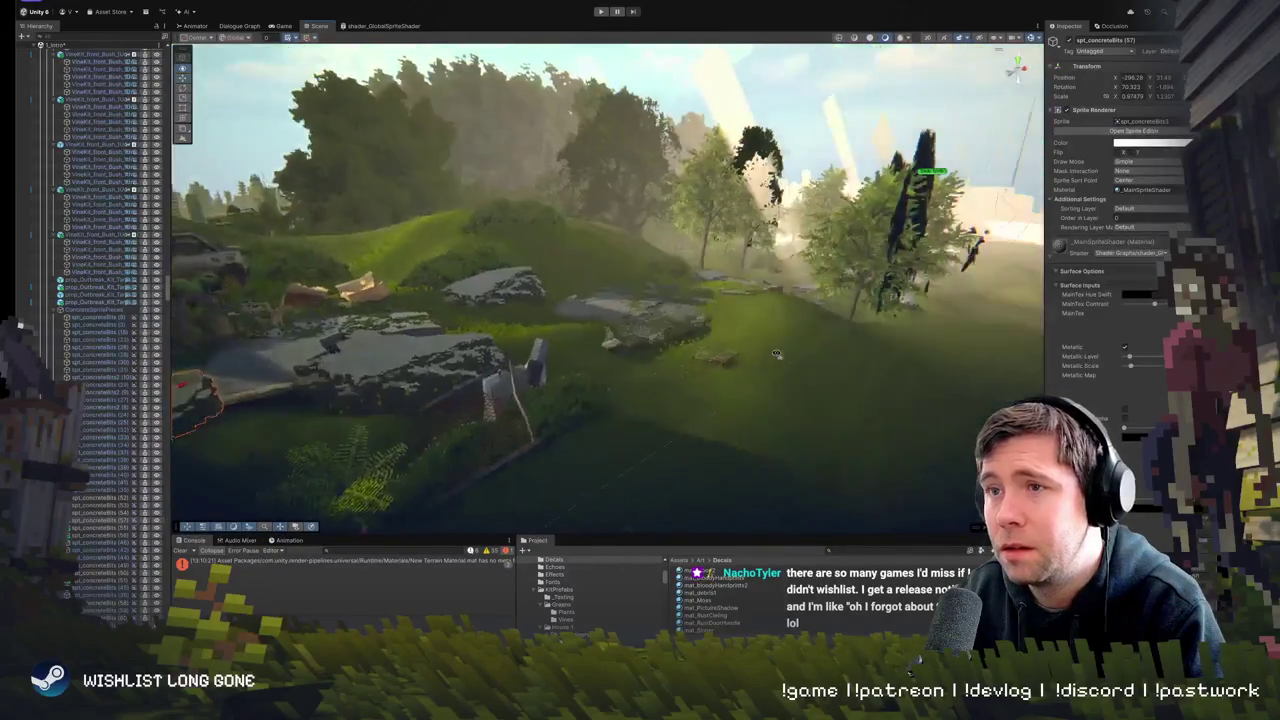
key("s")
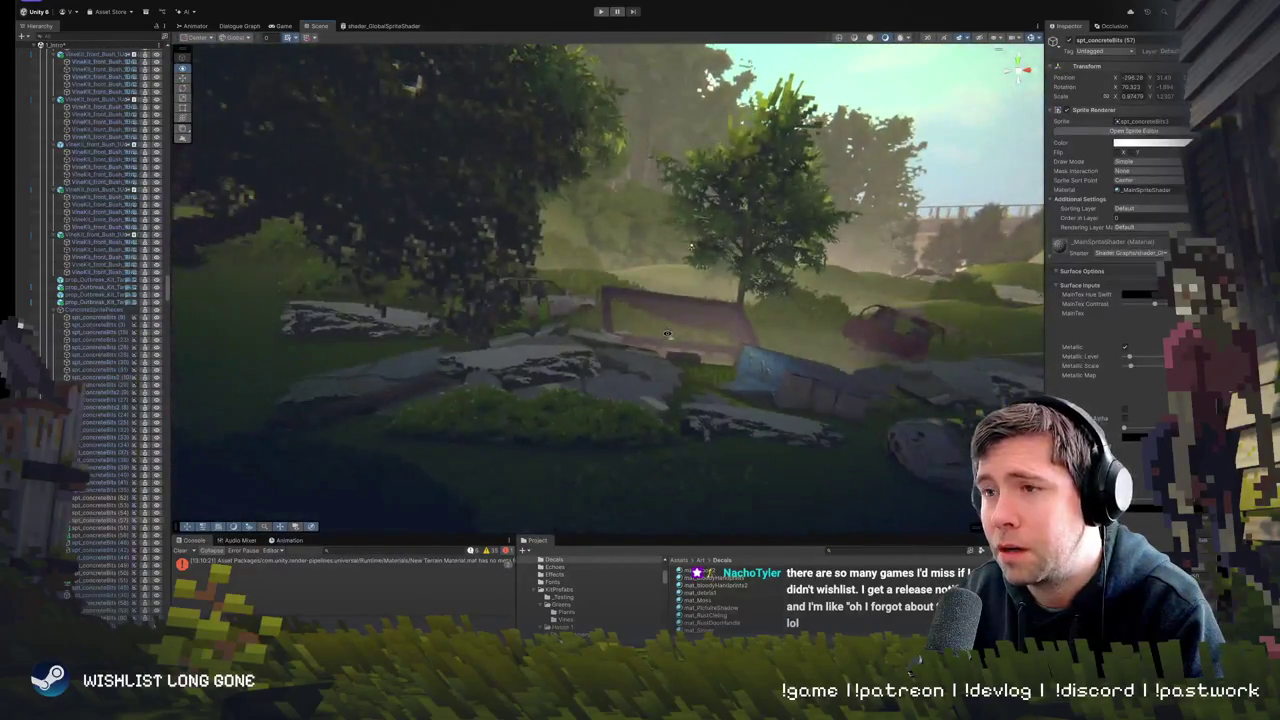
key("w")
left_click(562, 405)
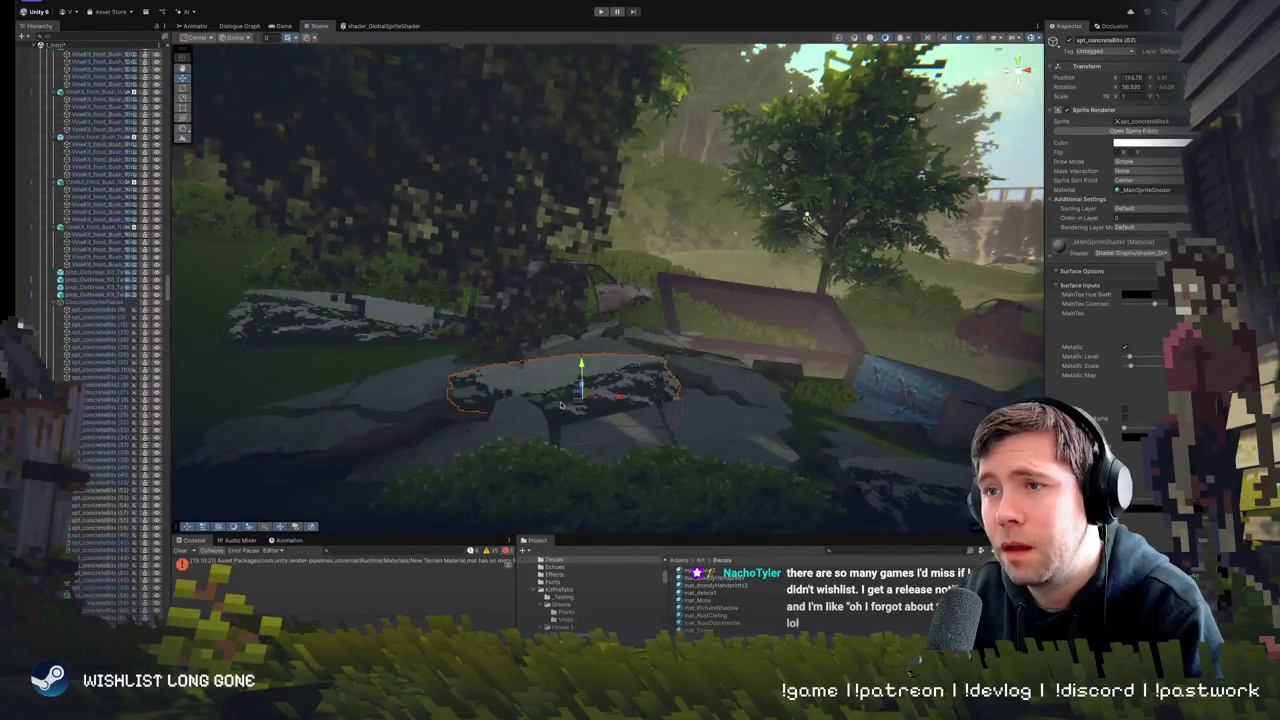
mouse_move(596, 418)
left_mouse_down()
mouse_move(568, 427)
mouse_move(620, 408)
left_mouse_up()
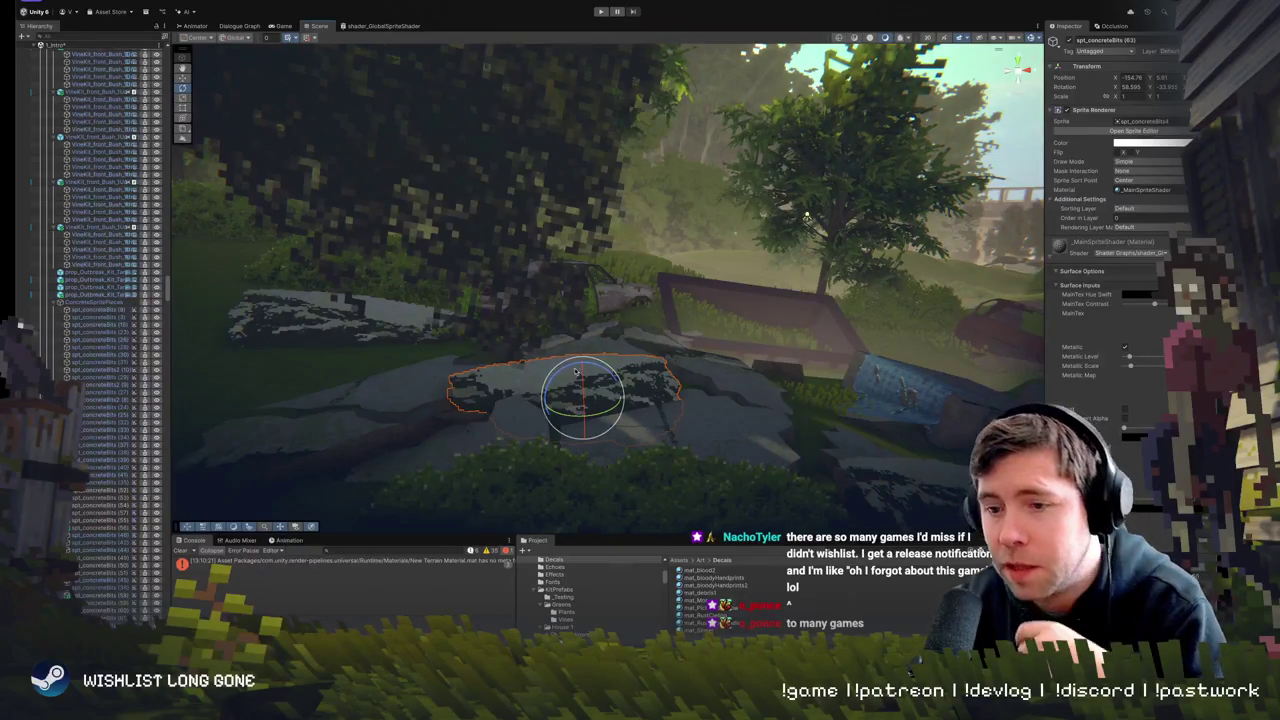
- Inspect neighbouring piece spt_concreteBits (62), then select spt_concreteBits (64)
mouse_move(533, 311)
left_mouse_down()
mouse_move(595, 342)
mouse_move(550, 345)
left_mouse_up()
left_click(548, 344)
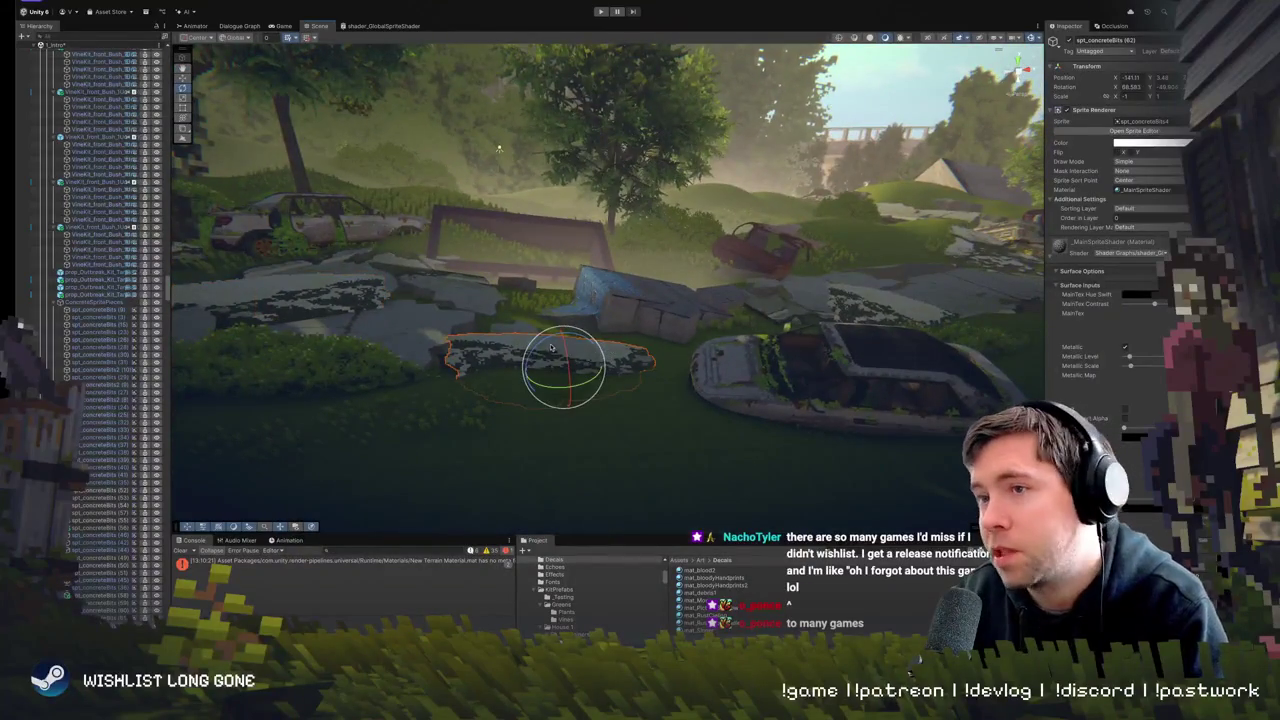
mouse_move(548, 344)
left_mouse_down()
mouse_move(288, 207)
mouse_move(605, 312)
mouse_move(595, 368)
left_mouse_up()
left_click(595, 368)
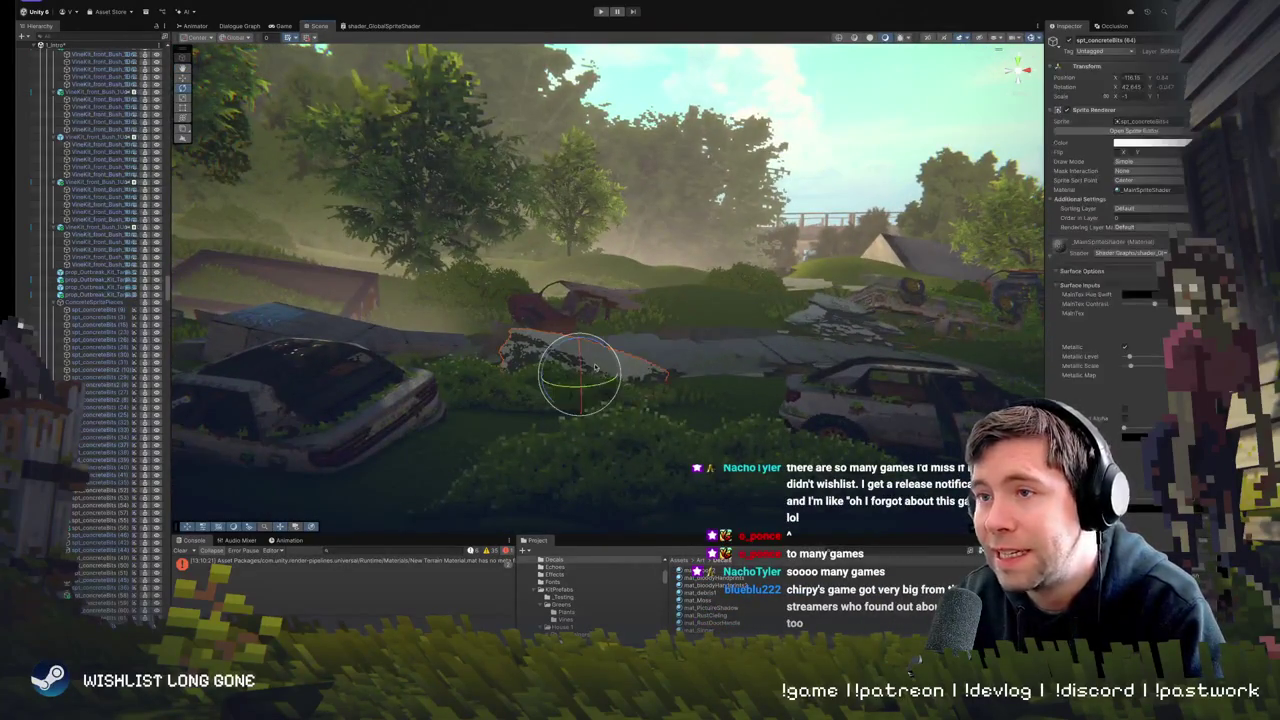
- Move spt_concreteBits (64) right onto the road between the two wrecked cars
key("w")
mouse_move(615, 373)
left_mouse_down()
mouse_move(685, 367)
mouse_move(697, 341)
mouse_move(716, 345)
mouse_move(684, 343)
left_mouse_up()
key("e")
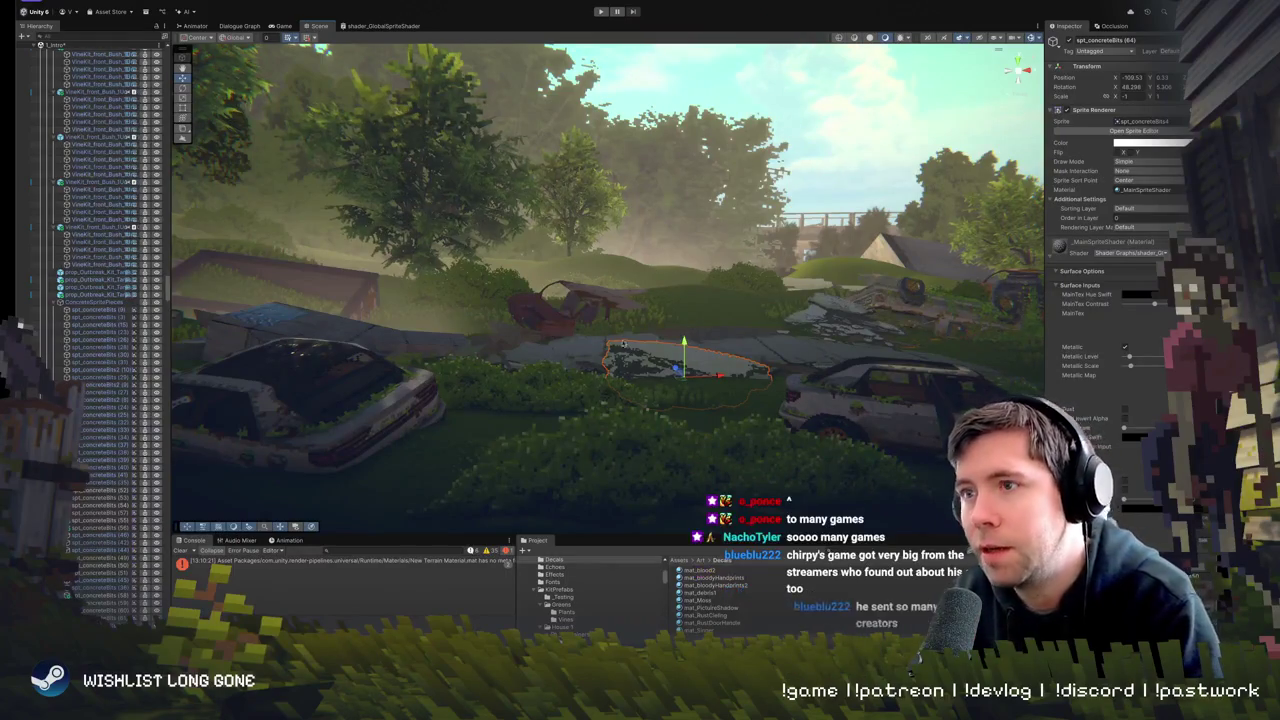
scroll(635, 333, "up", 5)
scroll(635, 333, "down", 5)
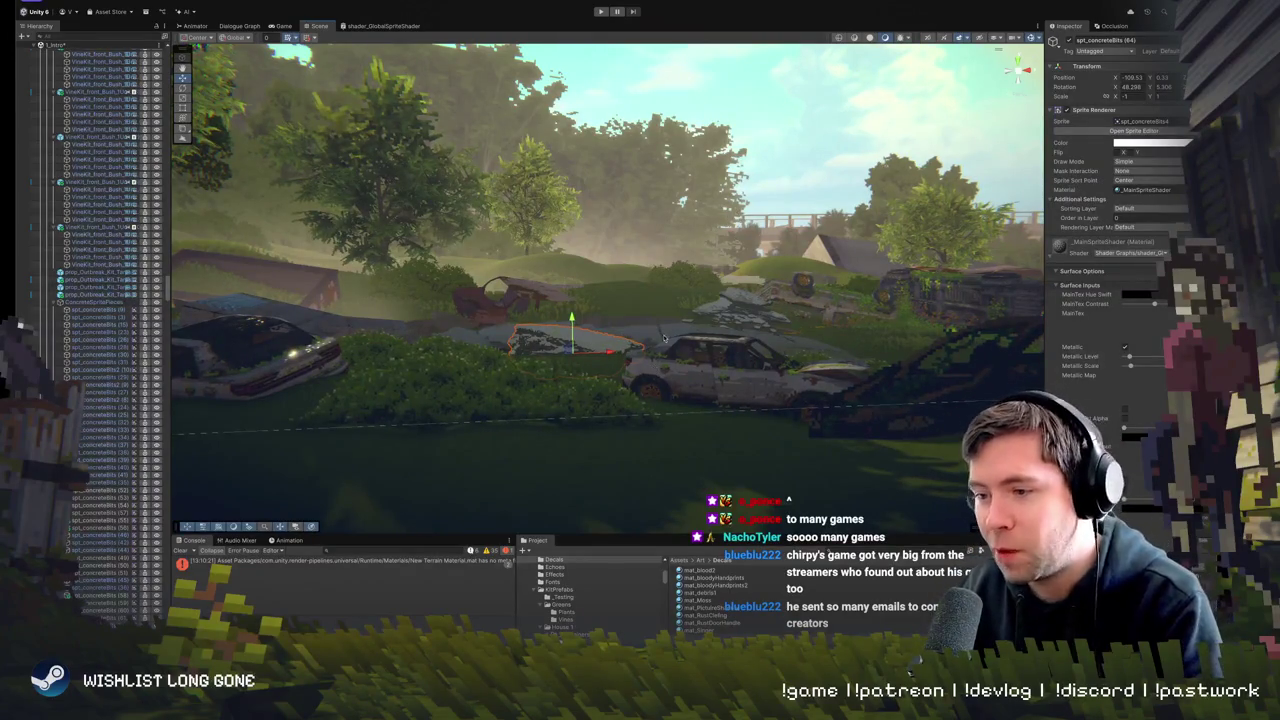
- Frame the piece and tilt it to about 83° on X, then select Zone2-Hill
key("f")
key("e")
mouse_move(625, 356)
left_mouse_down()
mouse_move(608, 335)
mouse_move(620, 342)
mouse_move(607, 405)
left_mouse_up()
key("w")
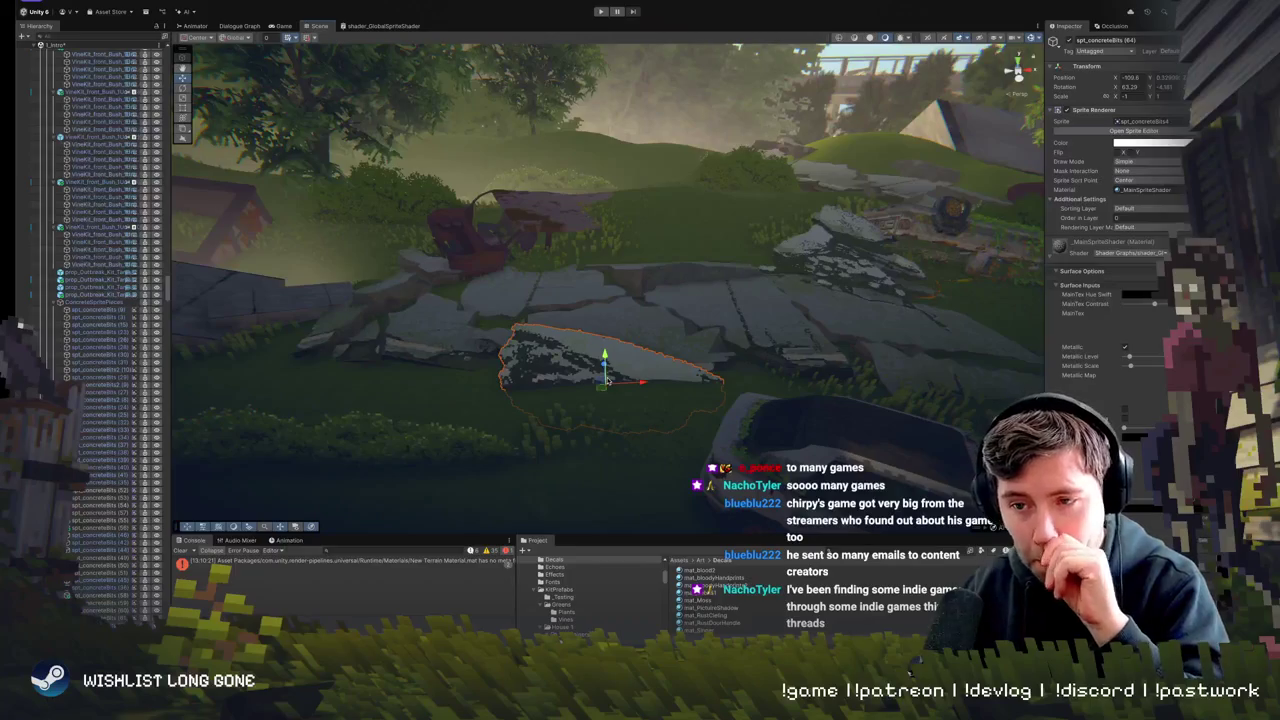
mouse_move(640, 353)
left_mouse_down()
mouse_move(628, 300)
mouse_move(705, 310)
left_mouse_up()
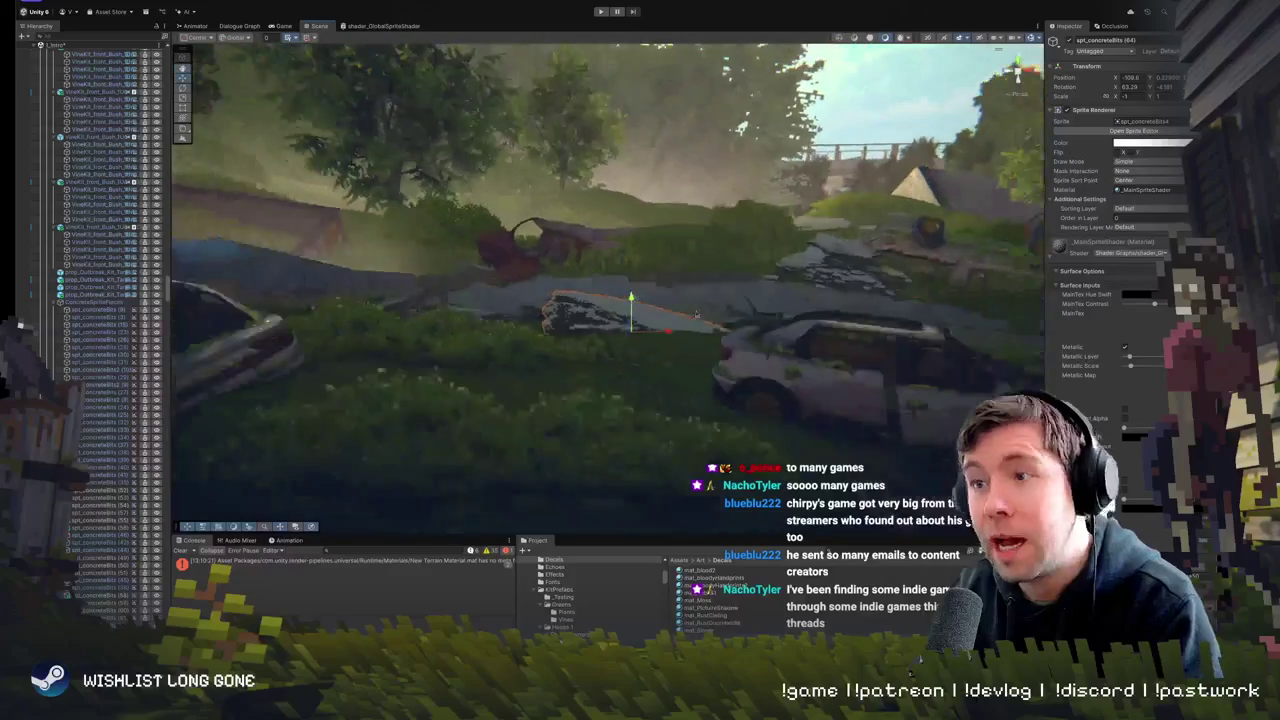
left_click(743, 316)
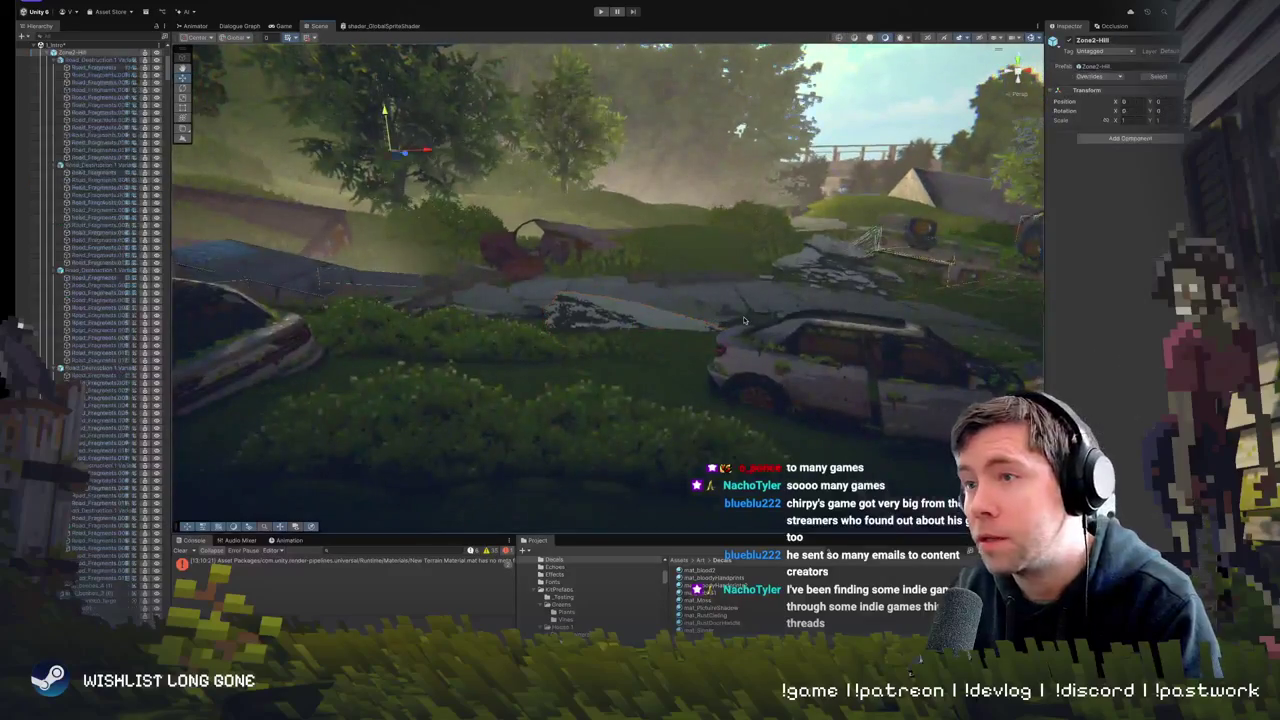
left_click(779, 372)
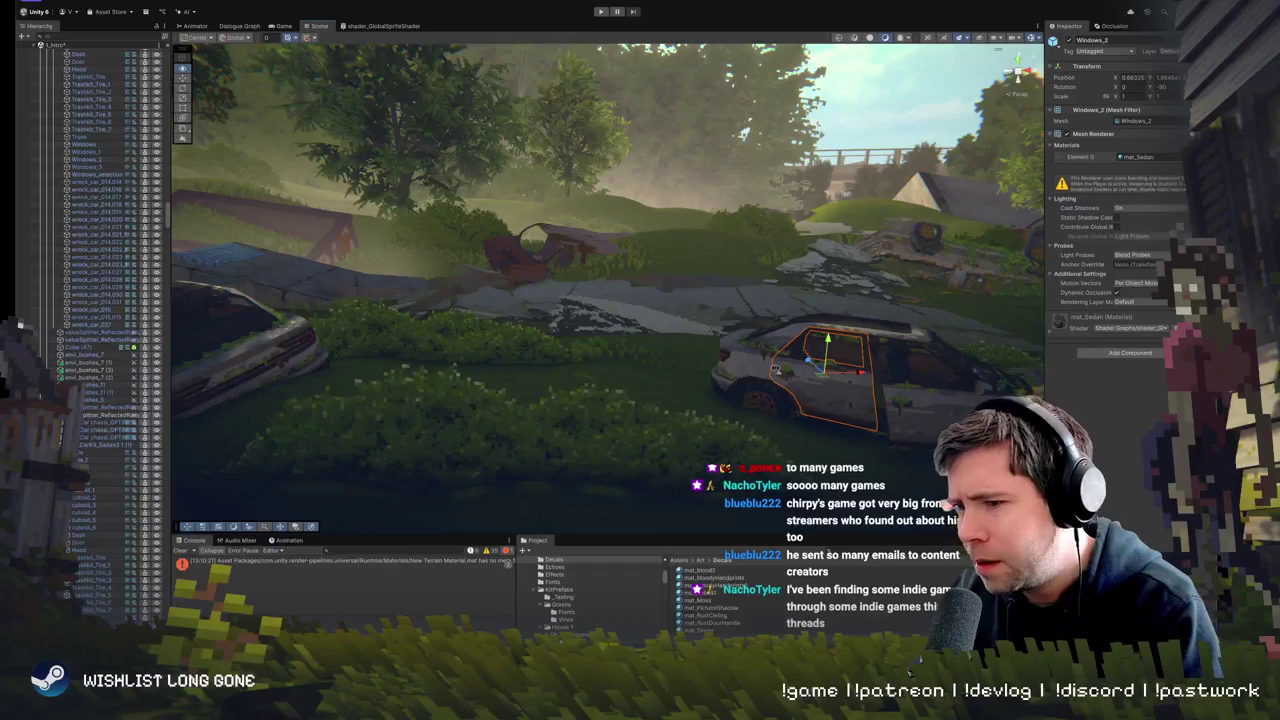
left_click_drag(776, 369, 801, 389)
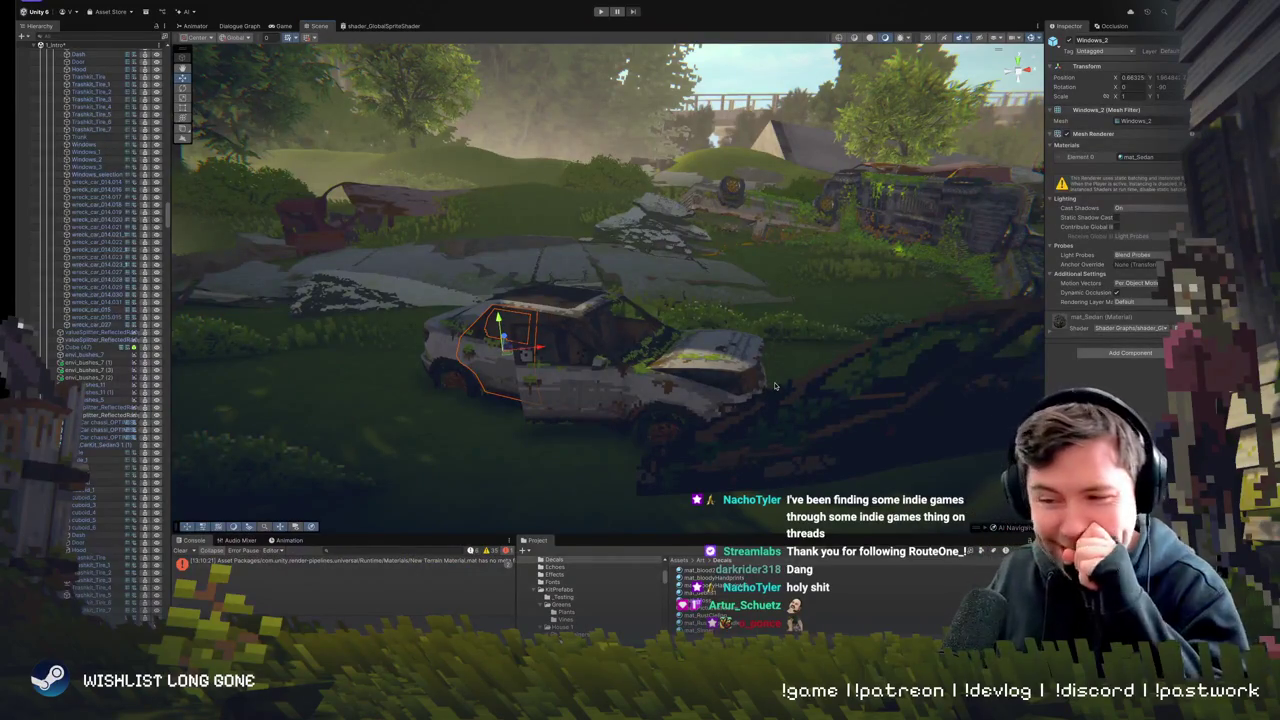
mouse_move(714, 340)
left_mouse_down()
mouse_move(681, 296)
mouse_move(686, 327)
mouse_move(648, 352)
left_mouse_up()
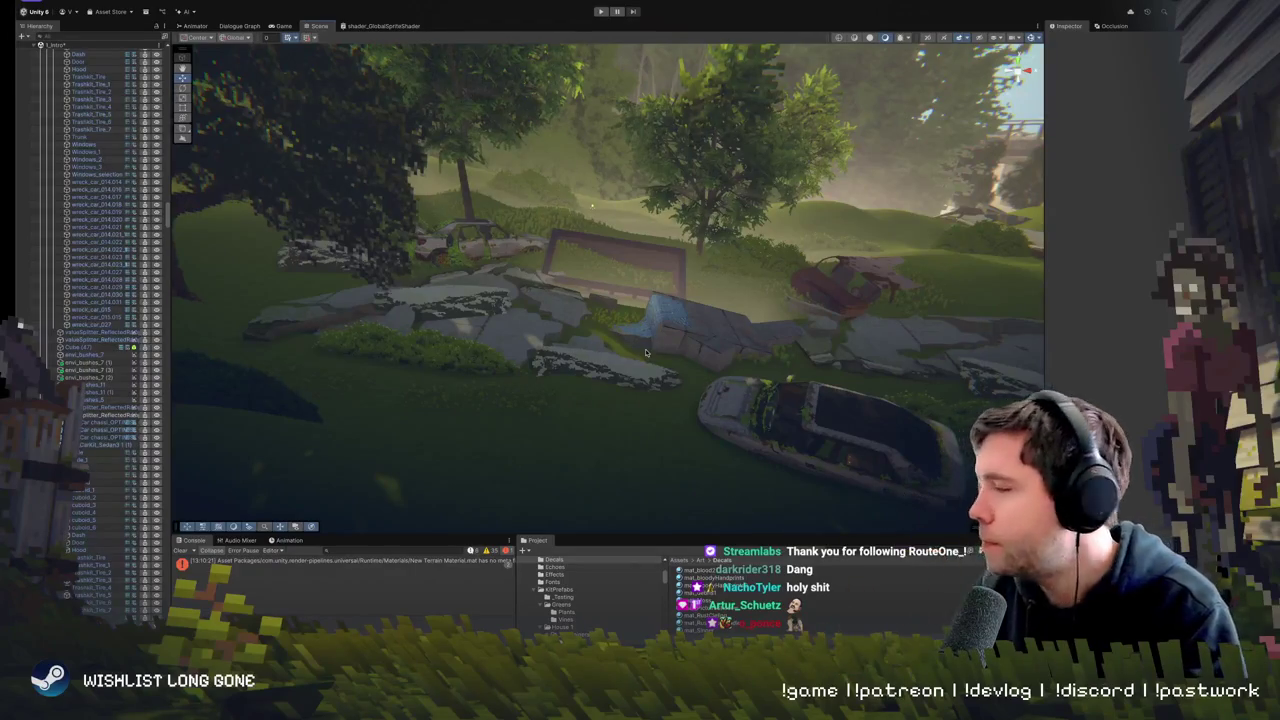
- Lower a concrete-bits rock on the slabs slightly into the ground
left_click_drag(761, 264, 753, 275)
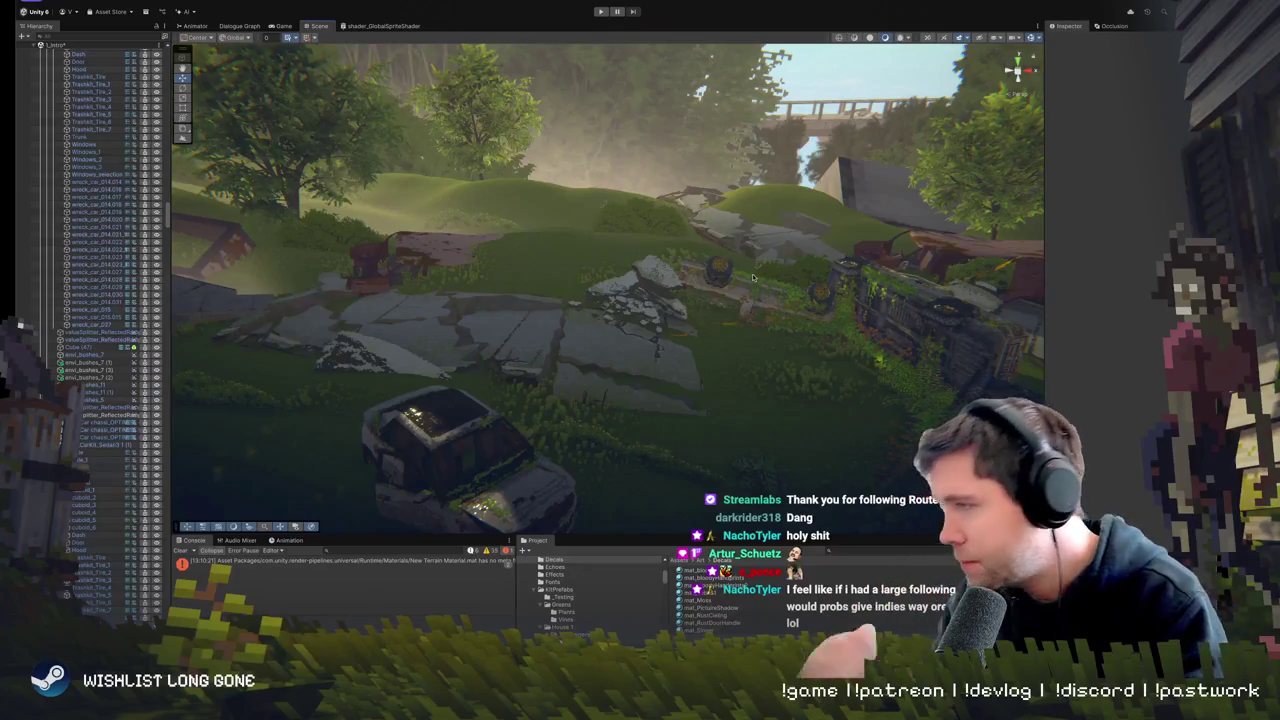
left_click(622, 222)
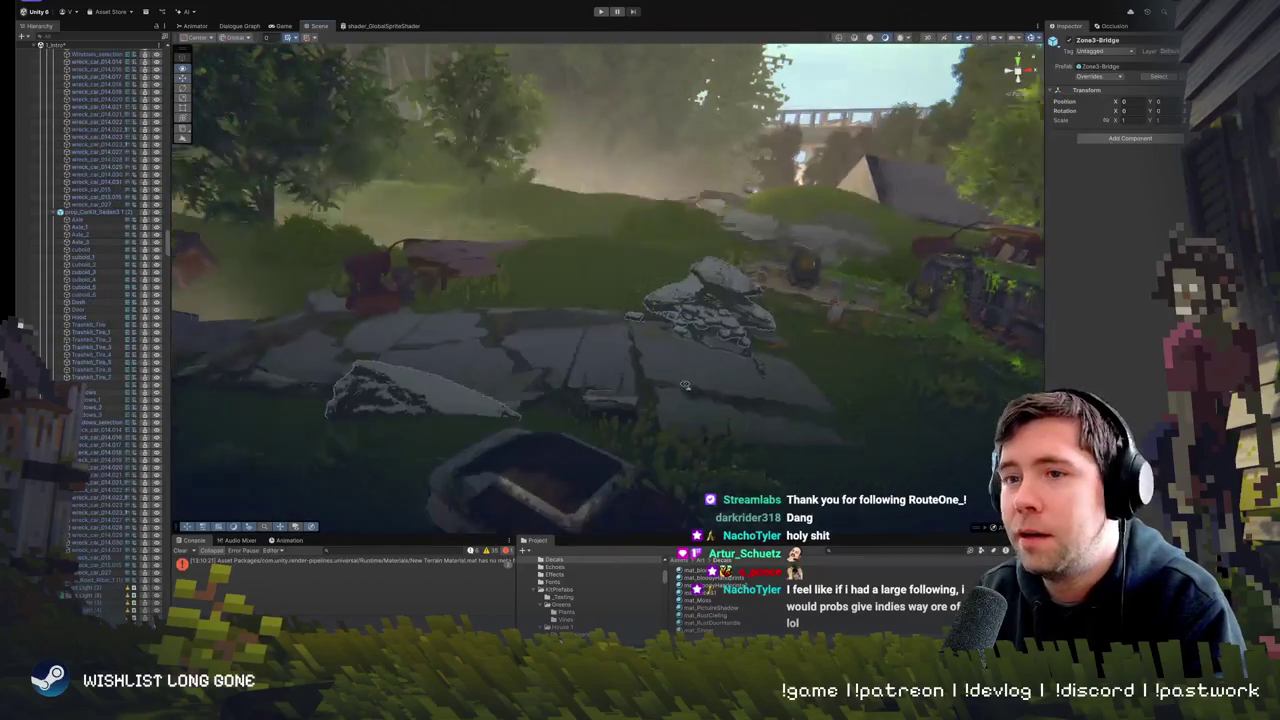
left_click(709, 312)
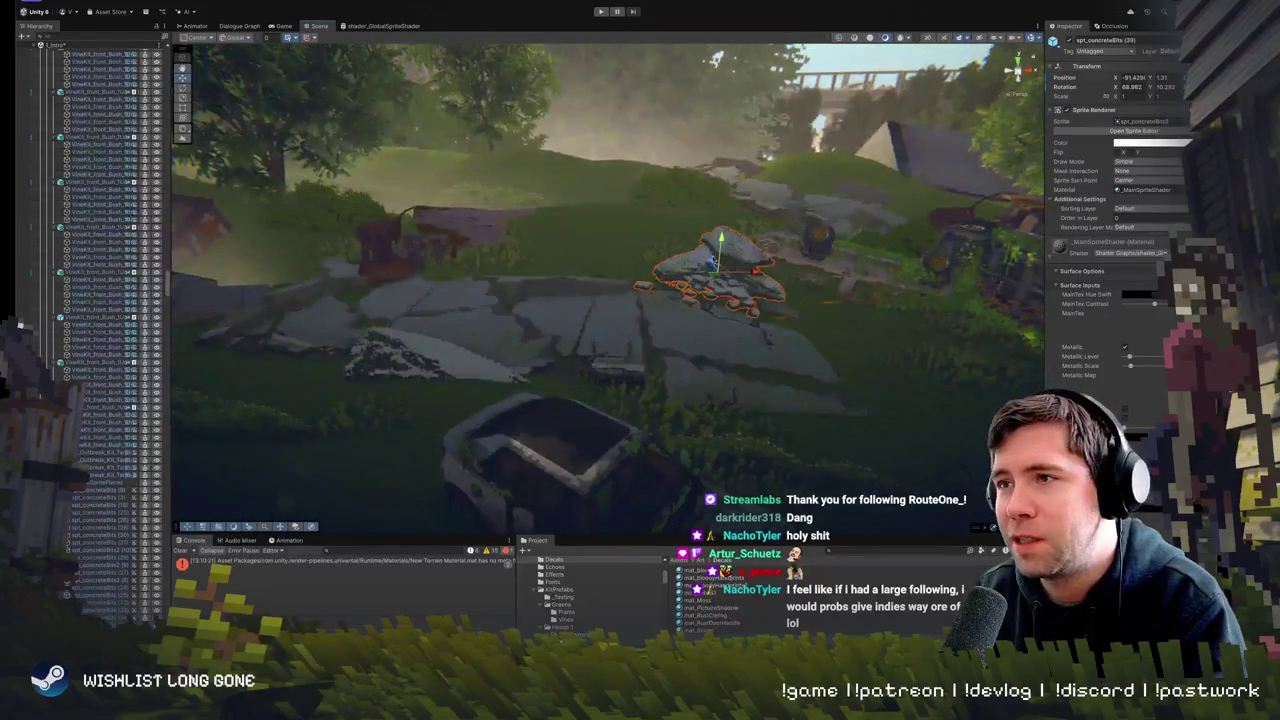
left_click_drag(720, 245, 720, 250)
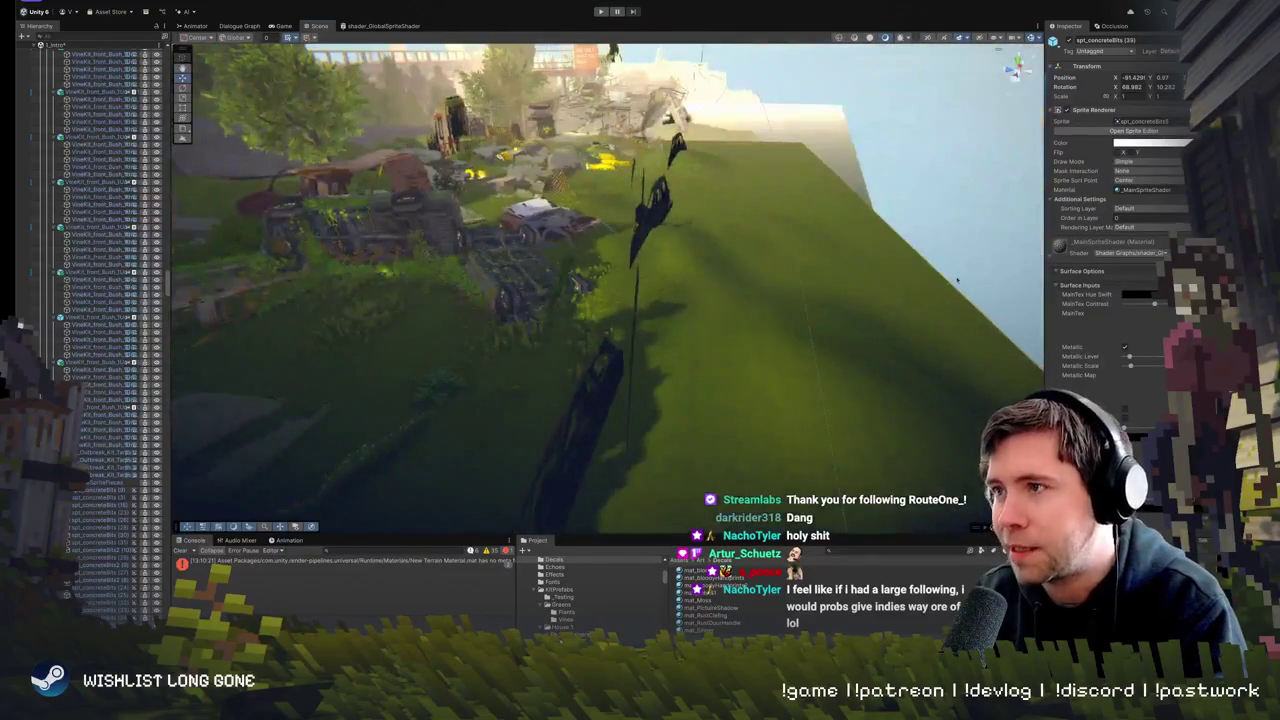
- Slide a rubble rock left along the road, then frame Zone2-Hill
left_click(763, 242)
scroll(763, 242, "down", 4)
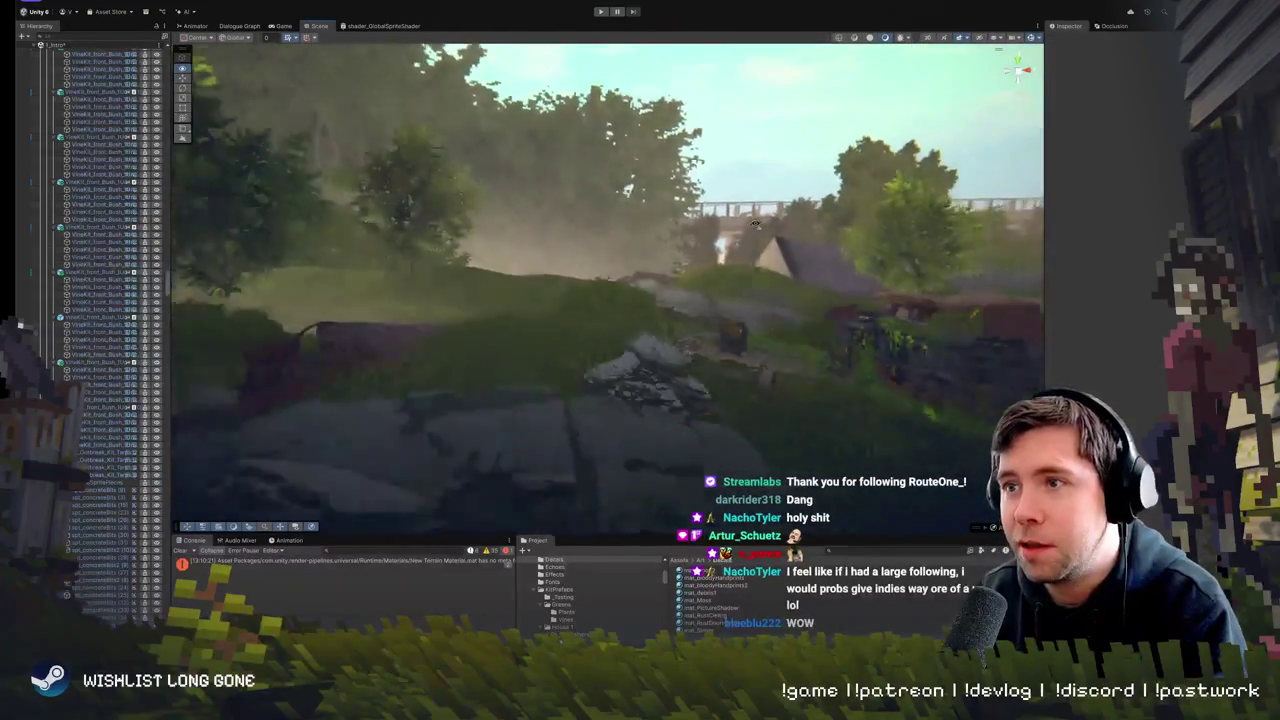
left_click(648, 343)
key("f")
left_click_drag(548, 371, 471, 359)
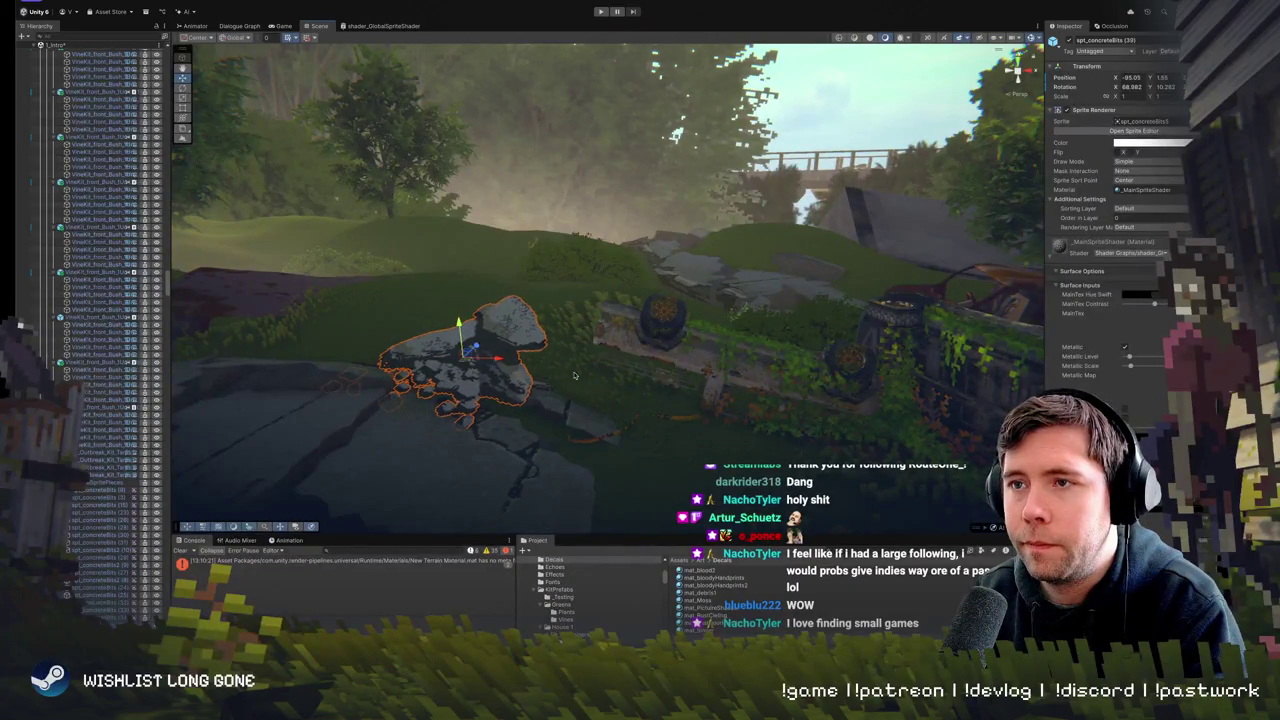
left_click(575, 376)
key("f")
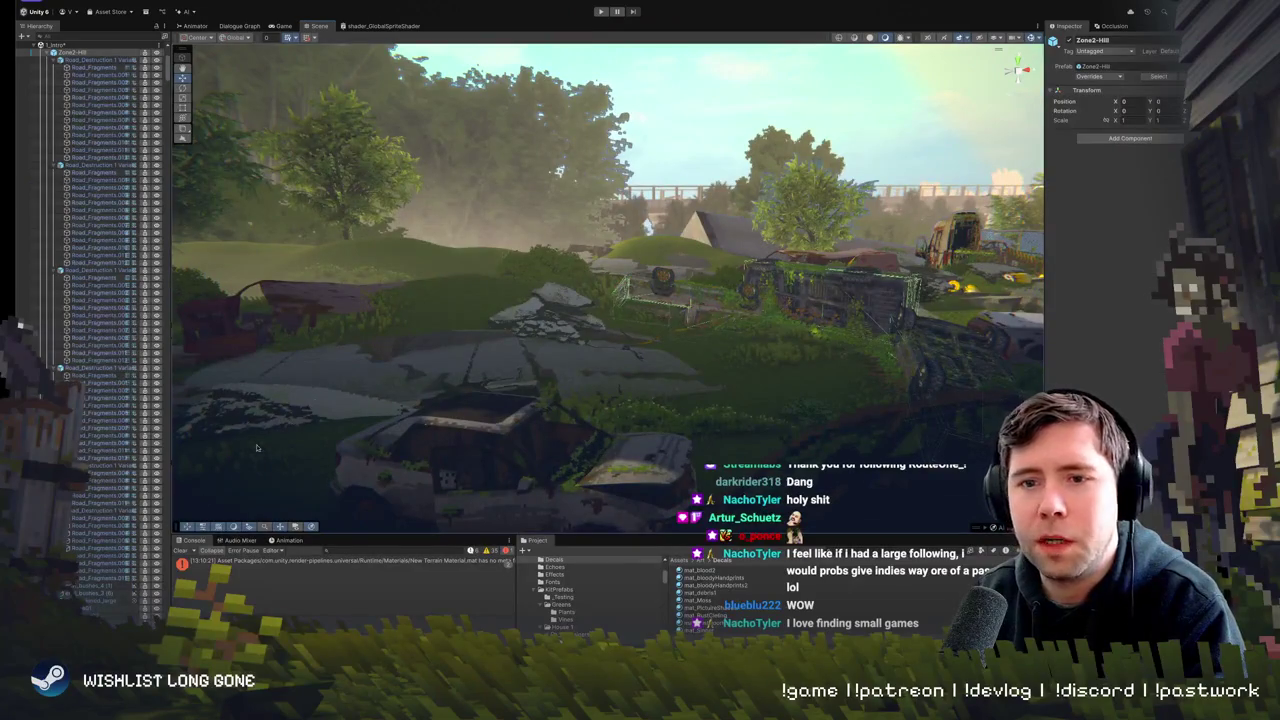
- Inspect a Tree_large object, removing and then restoring its Box Collider
scroll(86, 530, "up", 5)
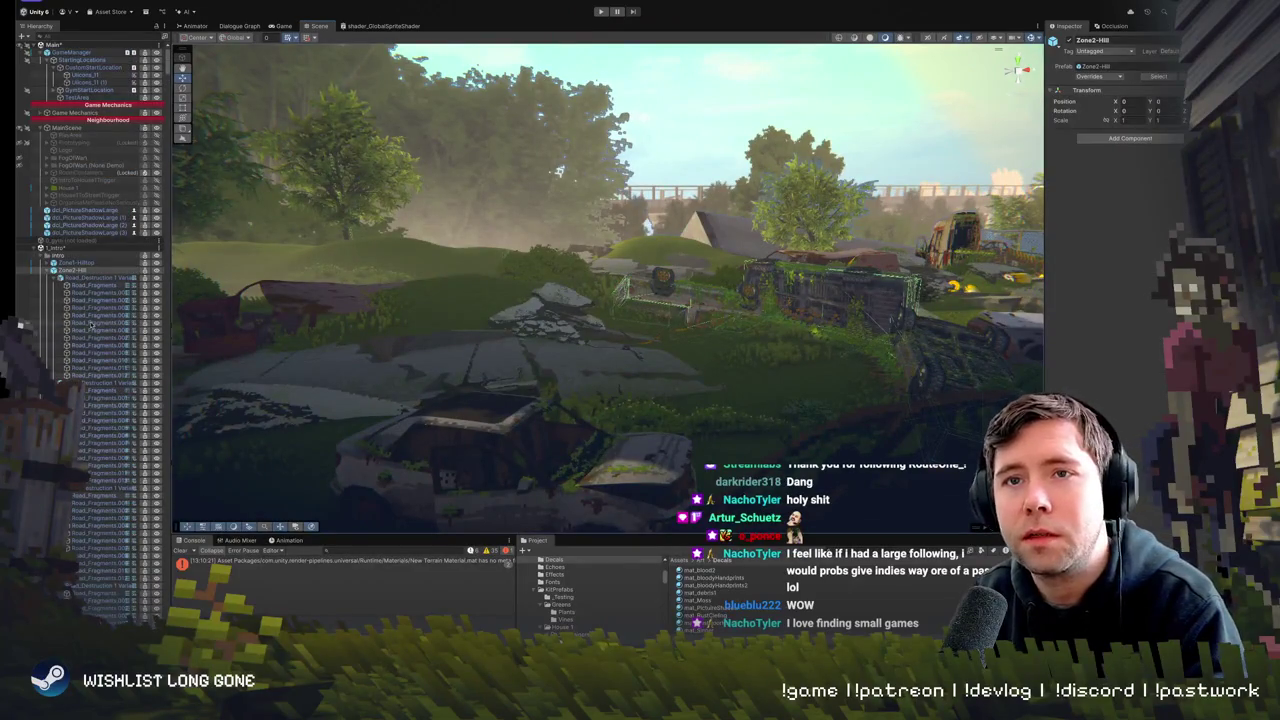
left_click(75, 270)
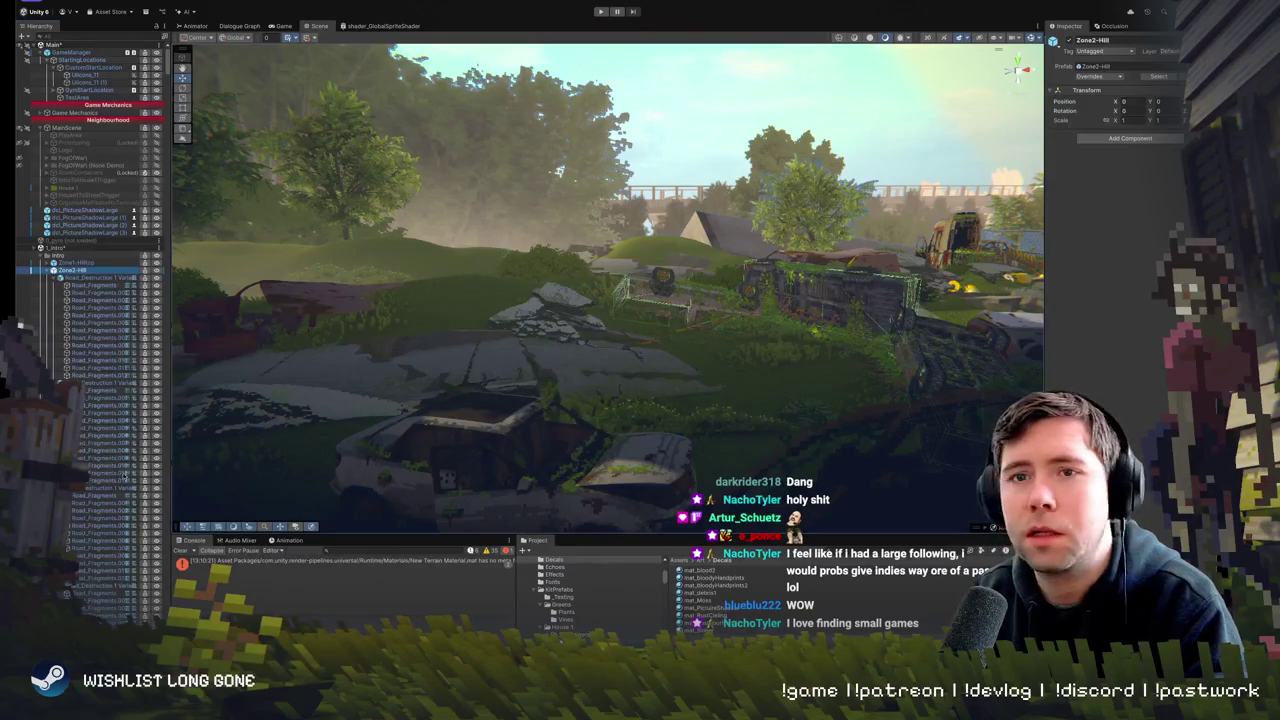
scroll(128, 475, "down", 10)
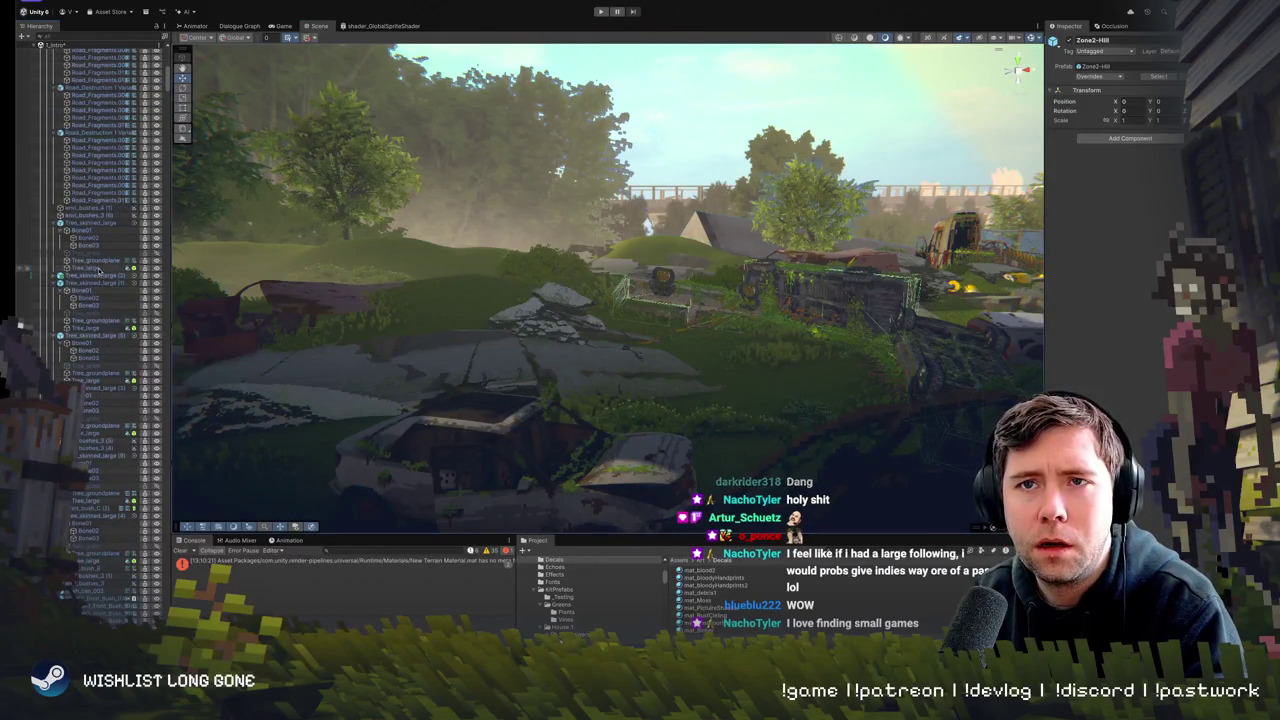
left_click(85, 268)
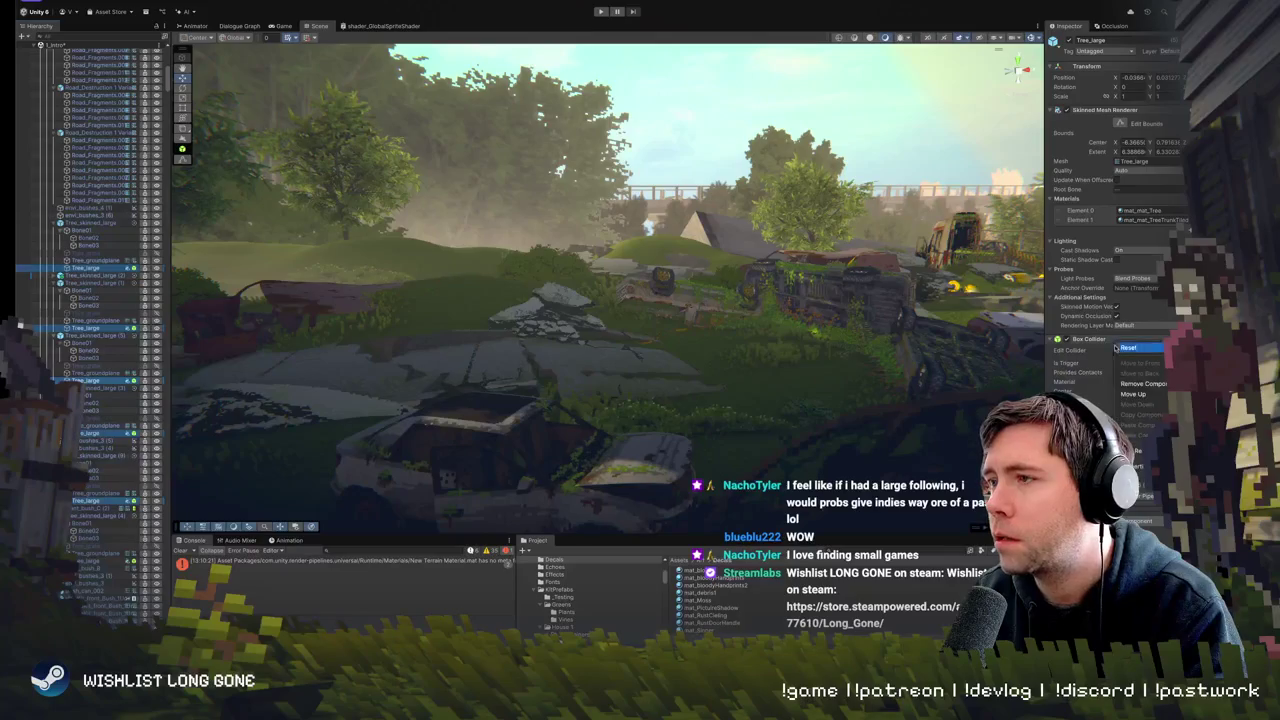
key("ctrl+z")
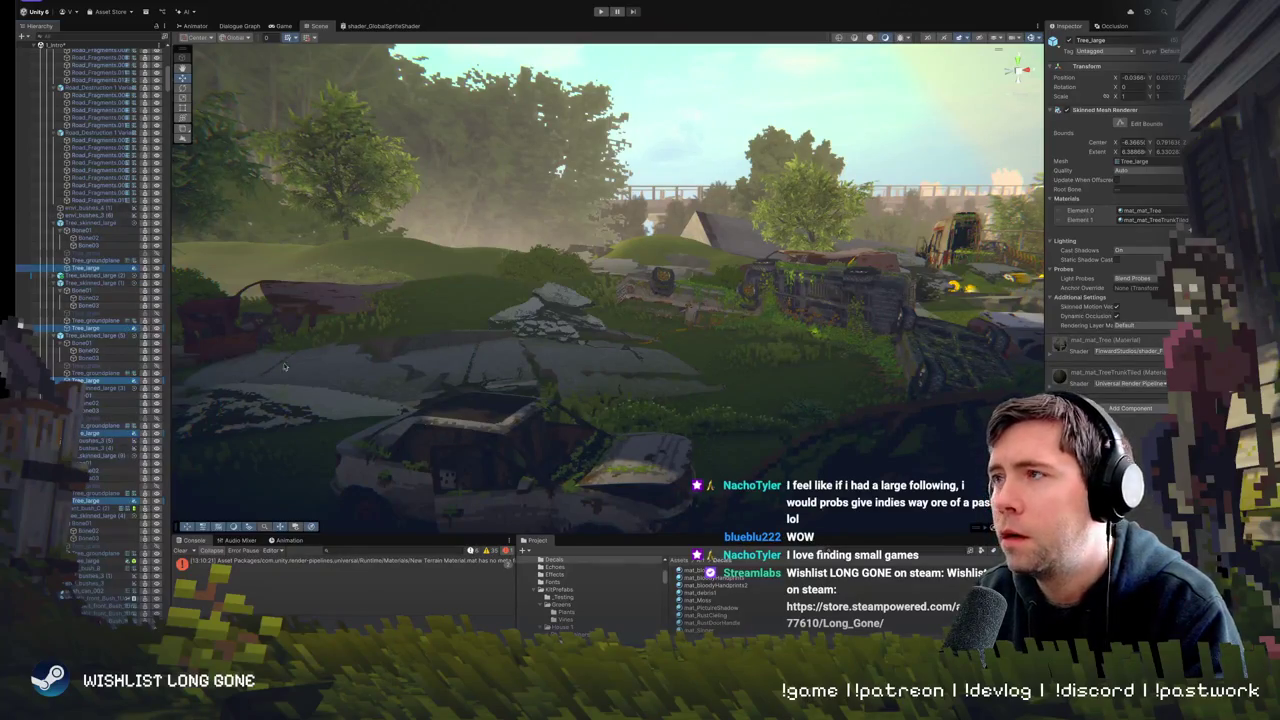
scroll(120, 456, "down", 5)
key("ctrl+y")
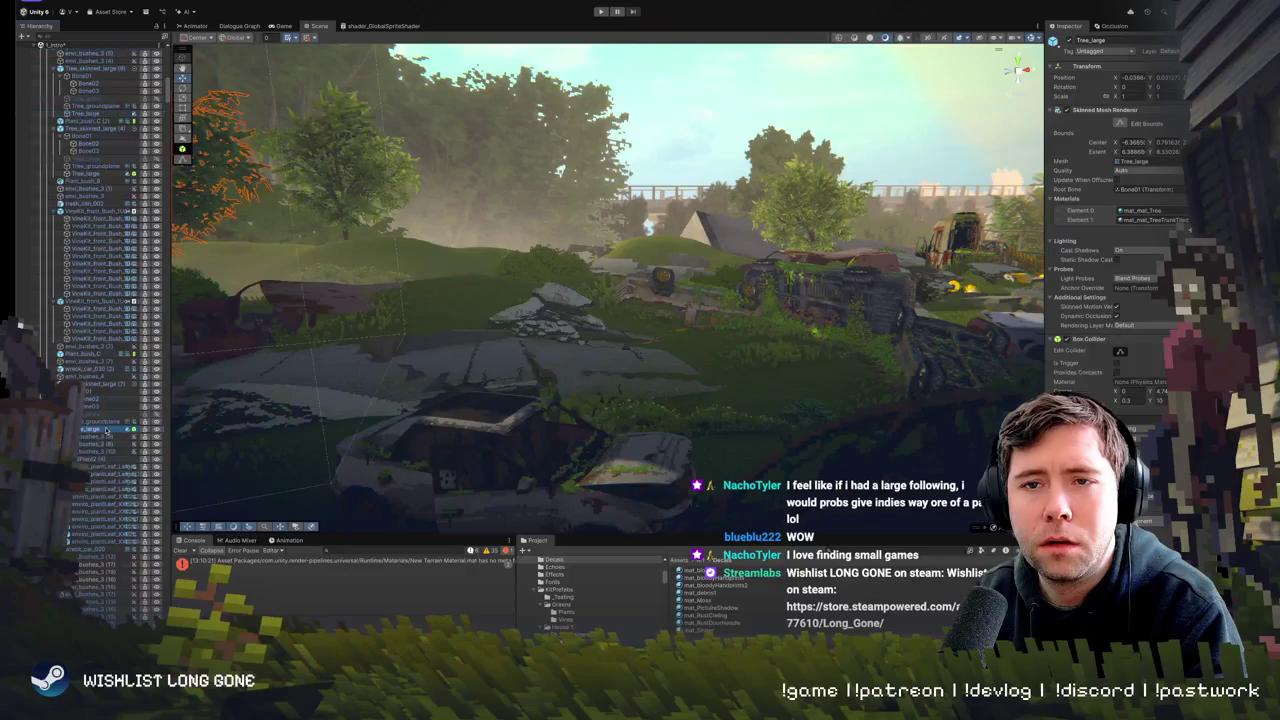
- Widen the Hierarchy panel to give the object list more room
scroll(120, 440, "down", 5)
scroll(107, 458, "down", 5)
scroll(107, 458, "down", 10)
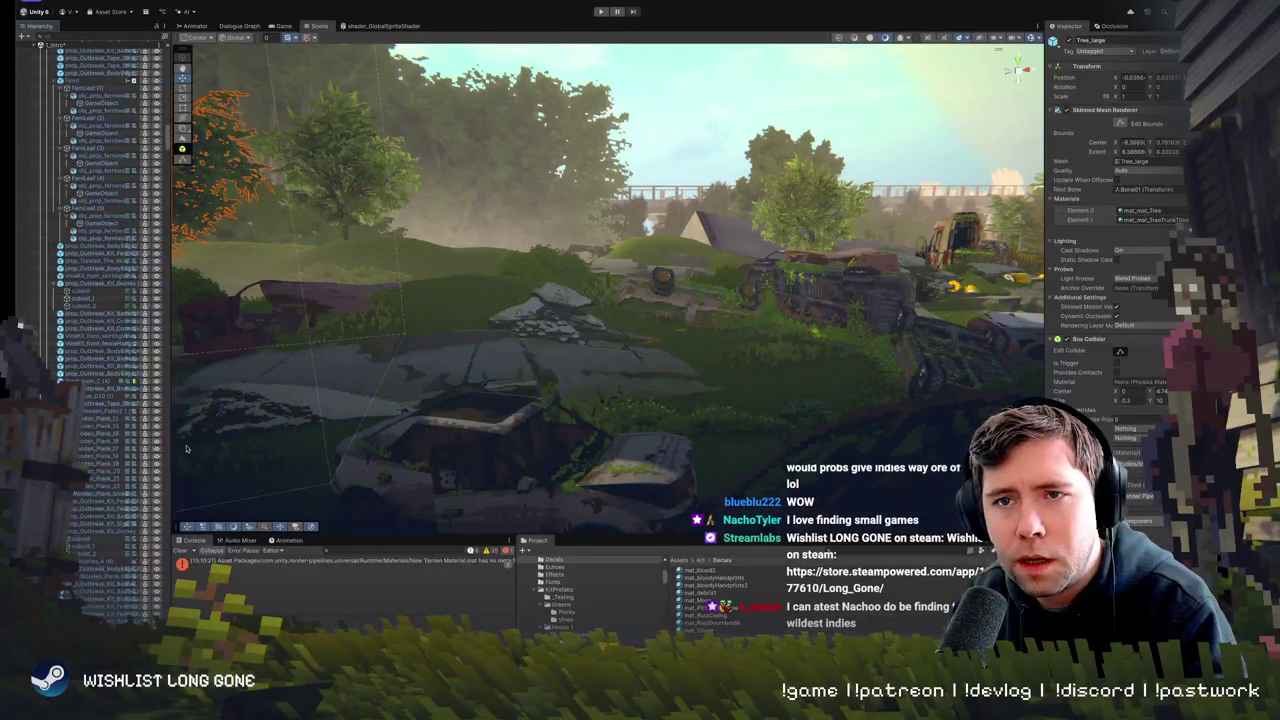
mouse_move(171, 445)
left_mouse_down()
mouse_move(285, 445)
mouse_move(231, 446)
left_mouse_up()
- Select three Tree_large objects, Plant_bush and Cube (26), then frame Zone2-Hill
scroll(165, 375, "down", 10)
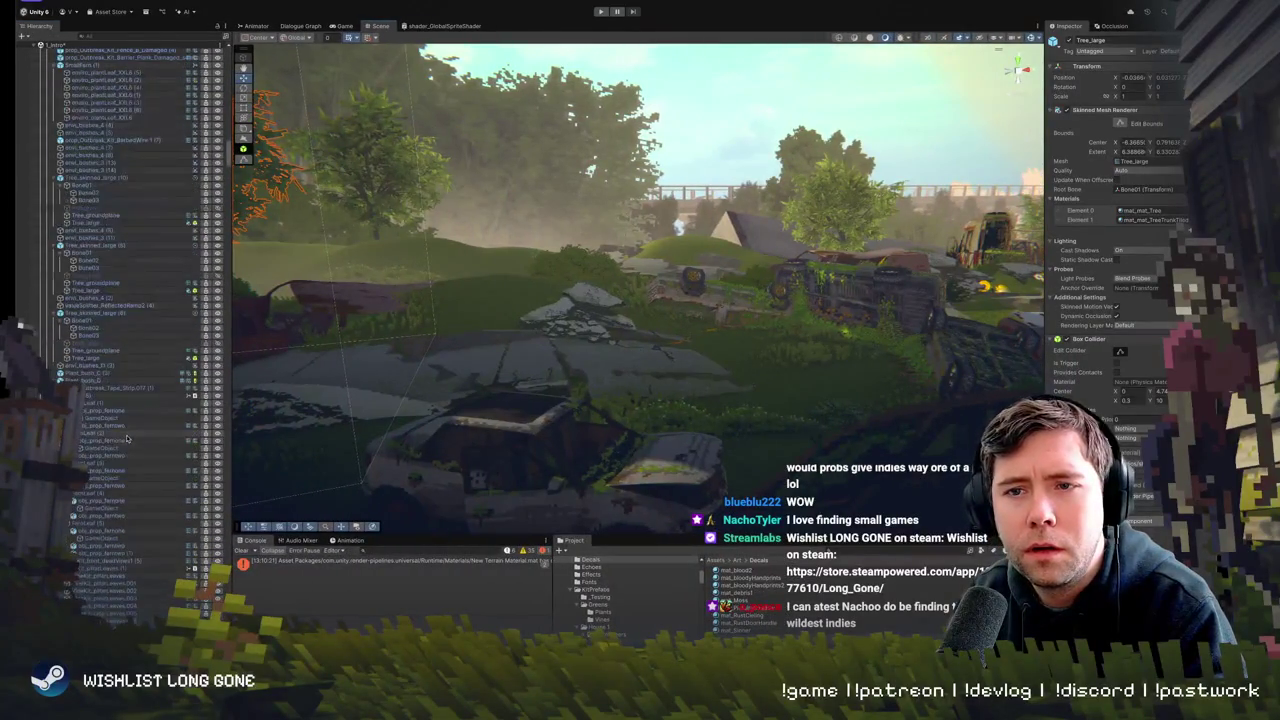
left_click(157, 358)
left_click(170, 291, "ctrl")
left_click(177, 223, "ctrl")
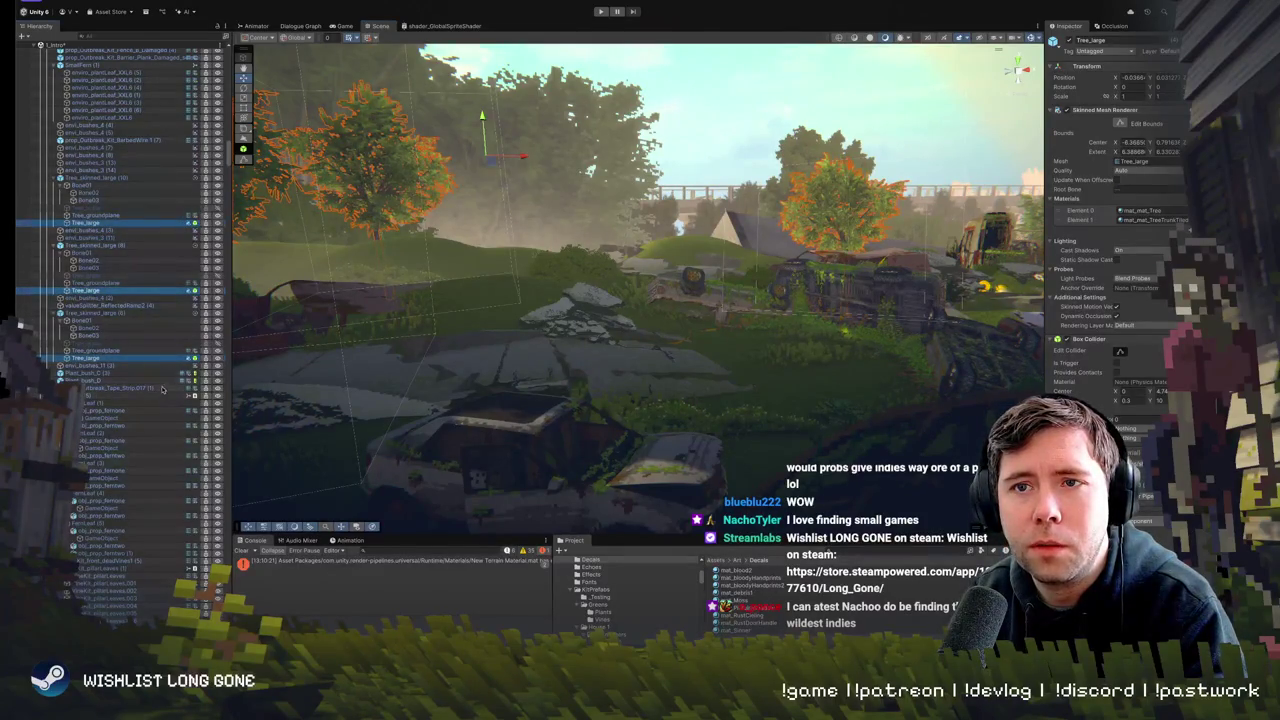
left_click(149, 379, "ctrl")
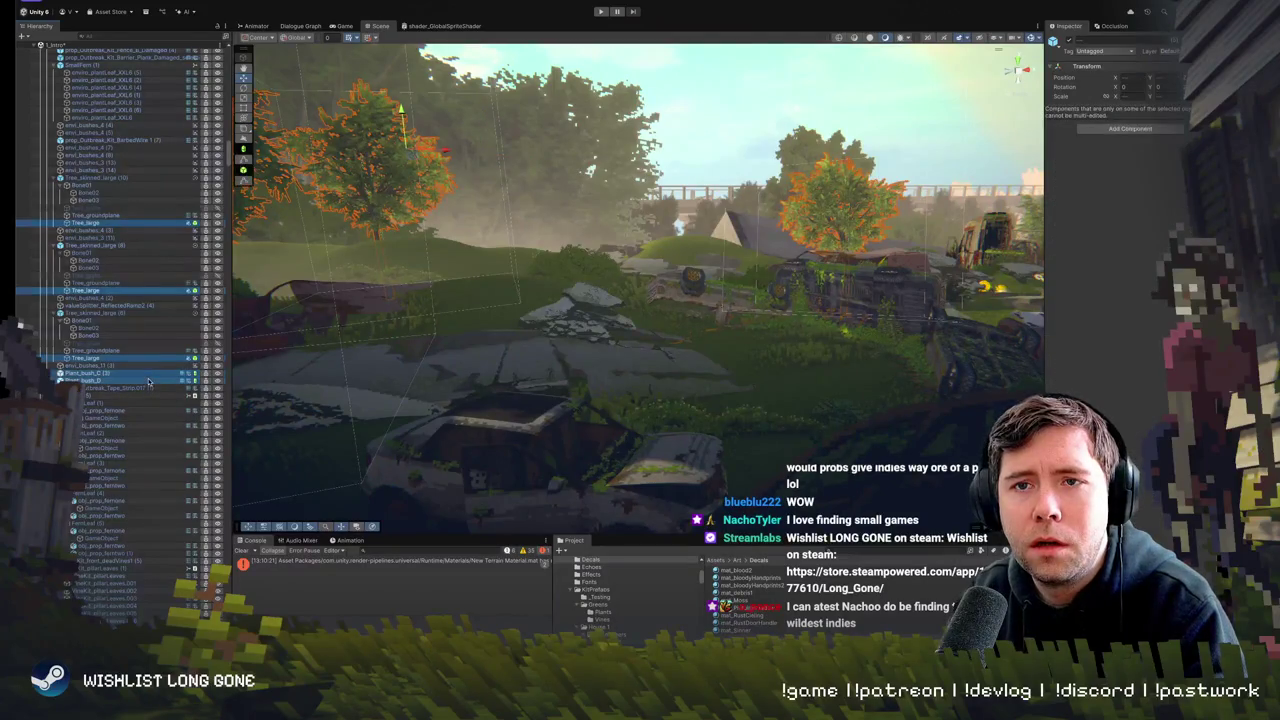
scroll(147, 385, "down", 5)
scroll(143, 393, "down", 10)
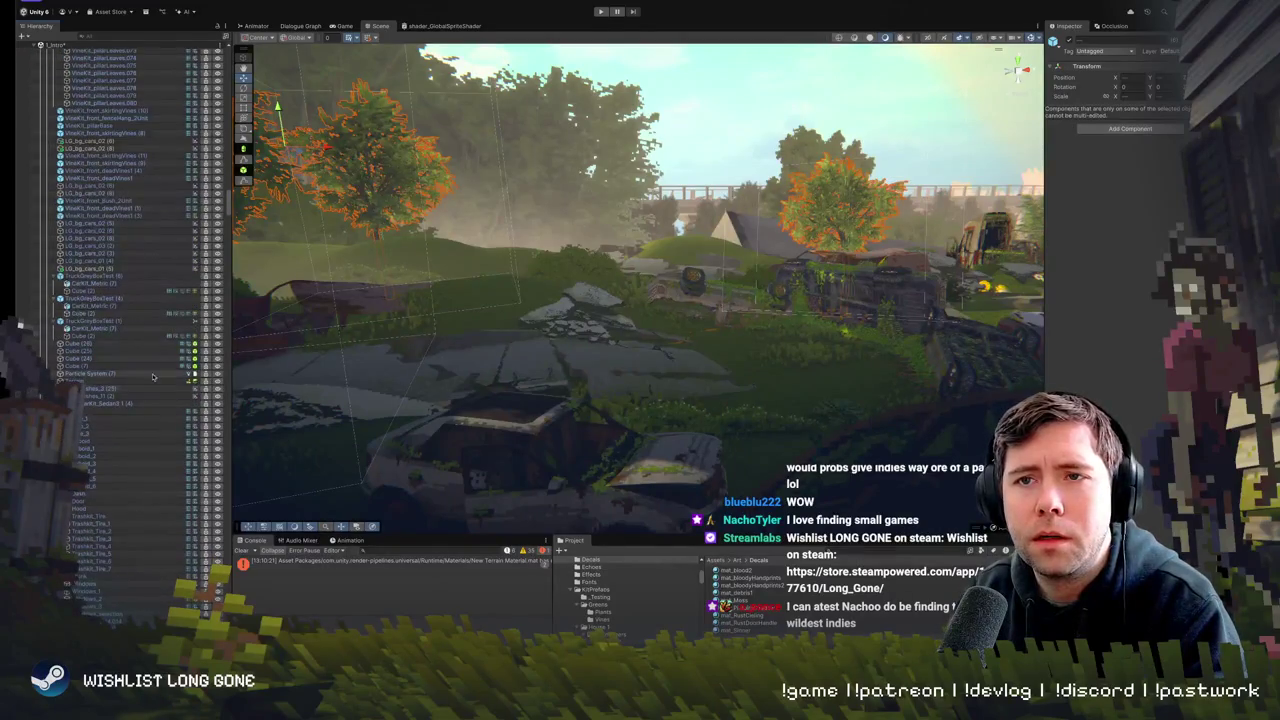
left_click(119, 345)
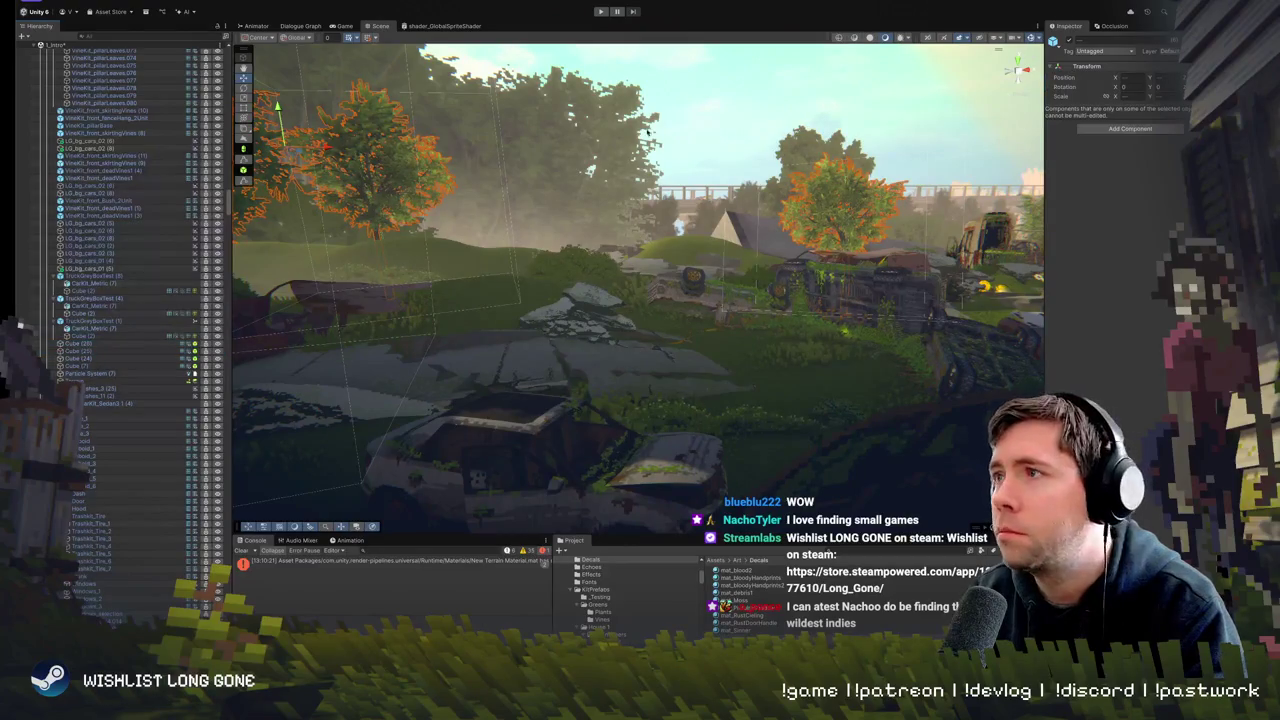
left_click(726, 113)
key("f")
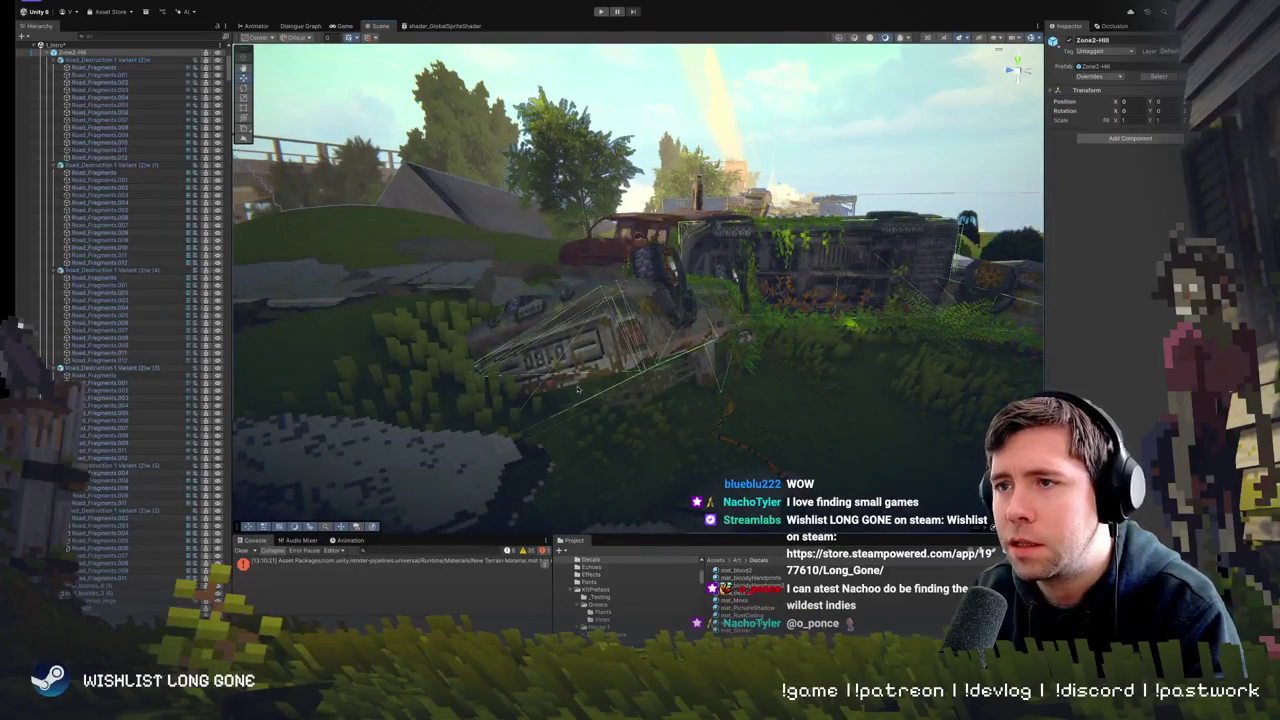
- Slide spt_concreteBits (64) left onto the broken slabs in front of the pale wrecked car
mouse_move(547, 365)
left_mouse_down()
mouse_move(501, 318)
mouse_move(507, 282)
mouse_move(506, 294)
left_mouse_up()
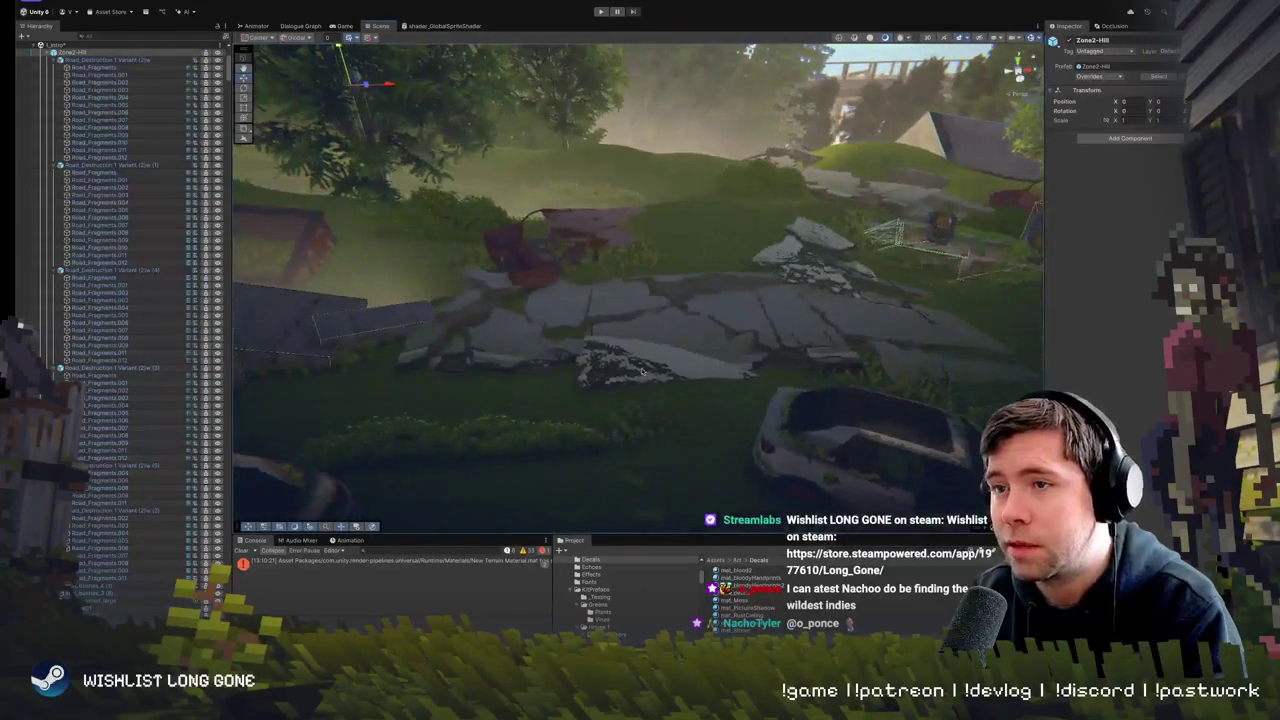
left_click(647, 372)
mouse_move(663, 380)
left_mouse_down()
mouse_move(647, 380)
mouse_move(678, 360)
left_mouse_up()
key("e")
key("w")
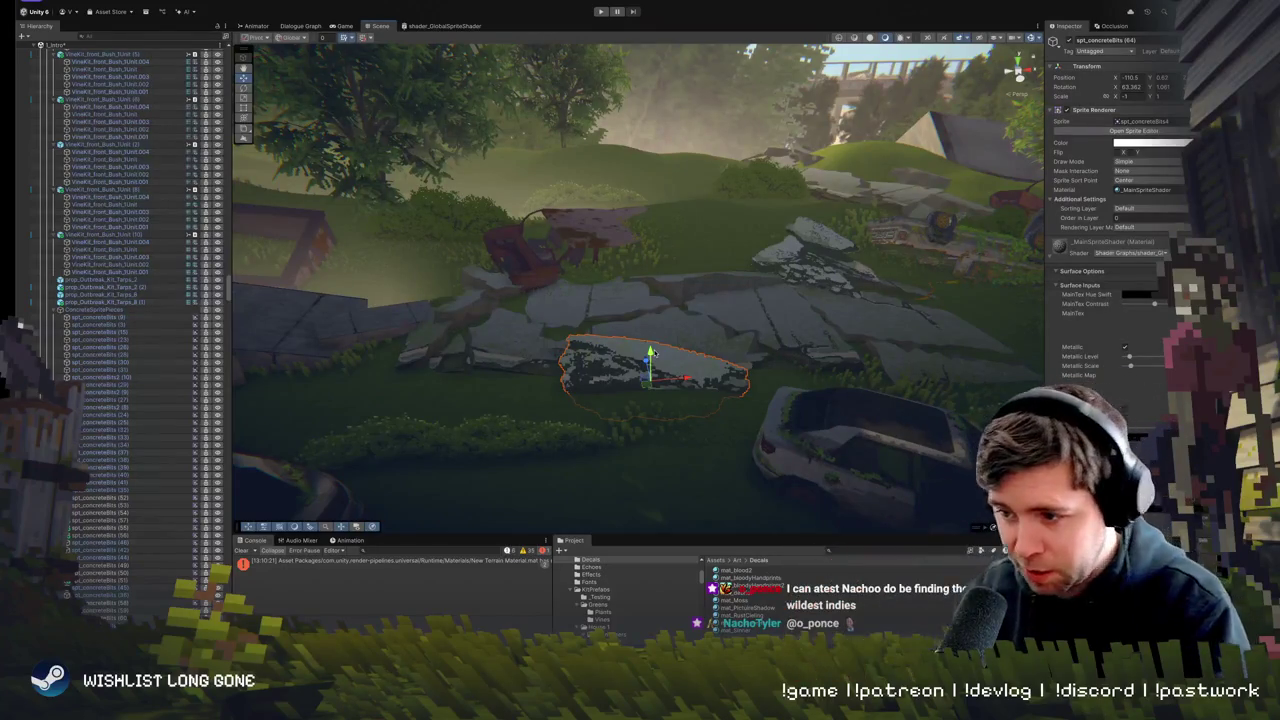
- Duplicate the concrete-bits decal and move the copy left and up onto the slabs
left_click_drag(752, 418, 756, 378)
key("w")
key("s")
key("d")
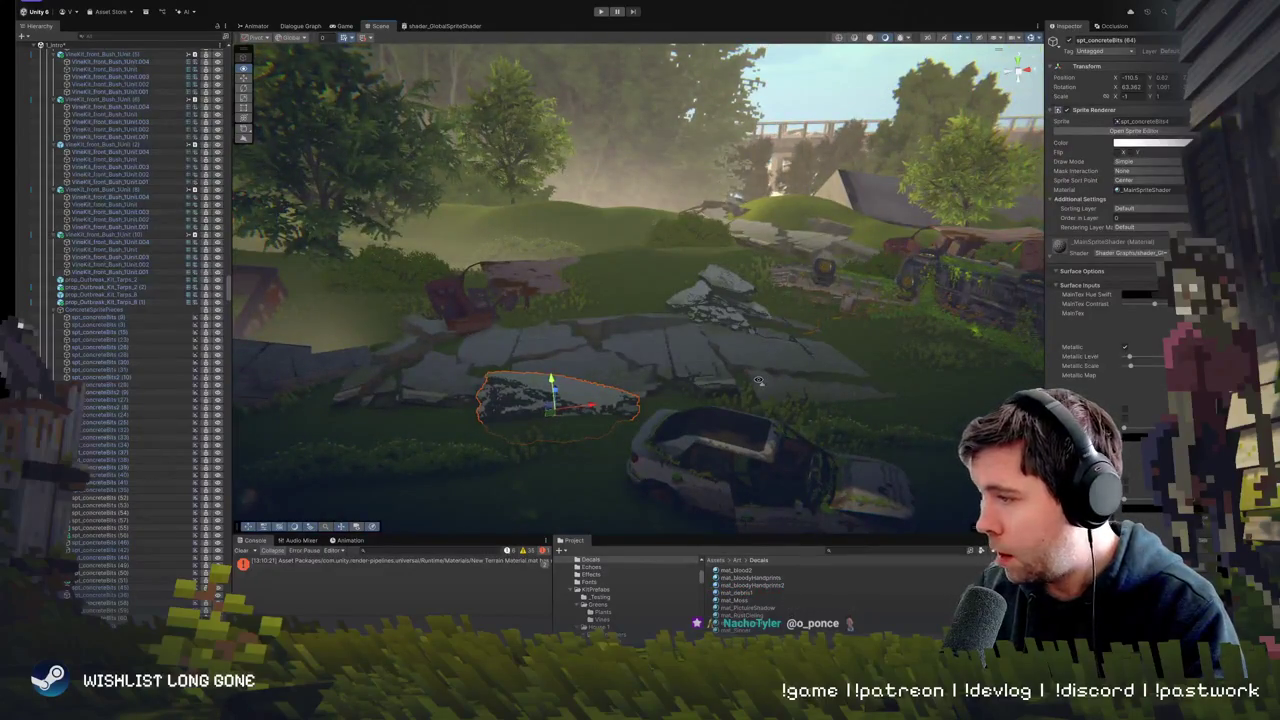
key("w")
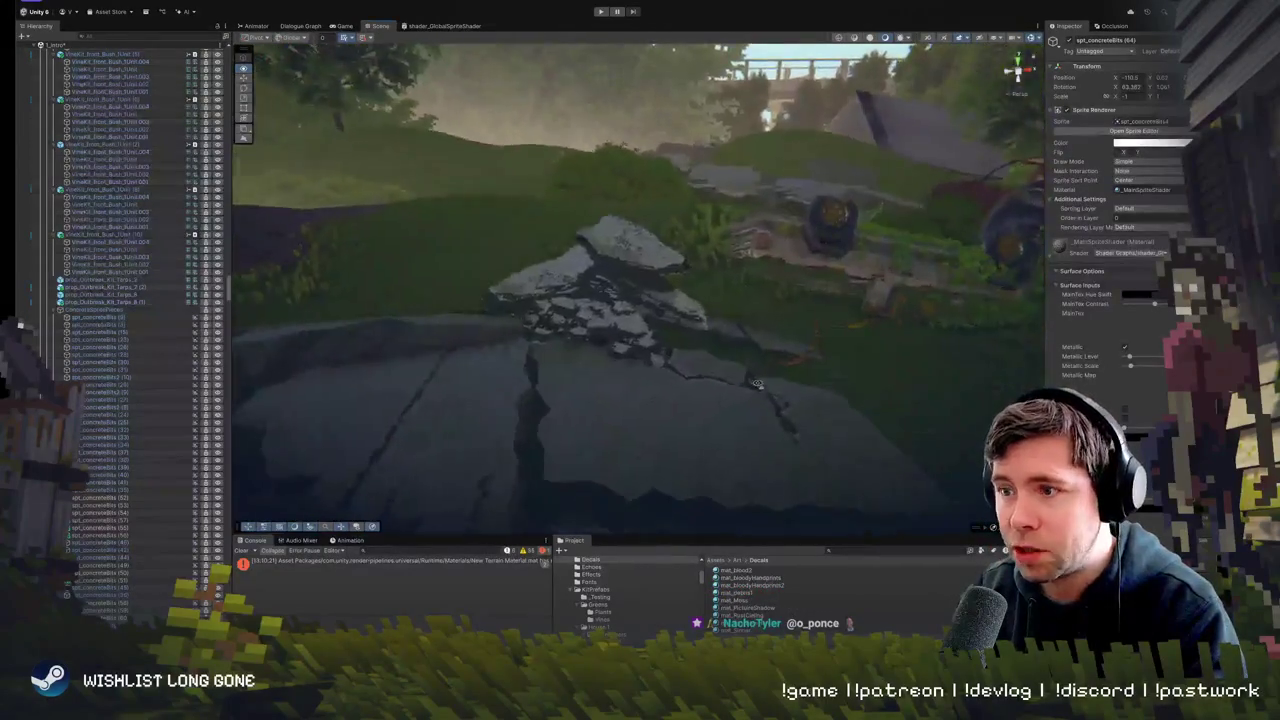
key("s")
key("d")
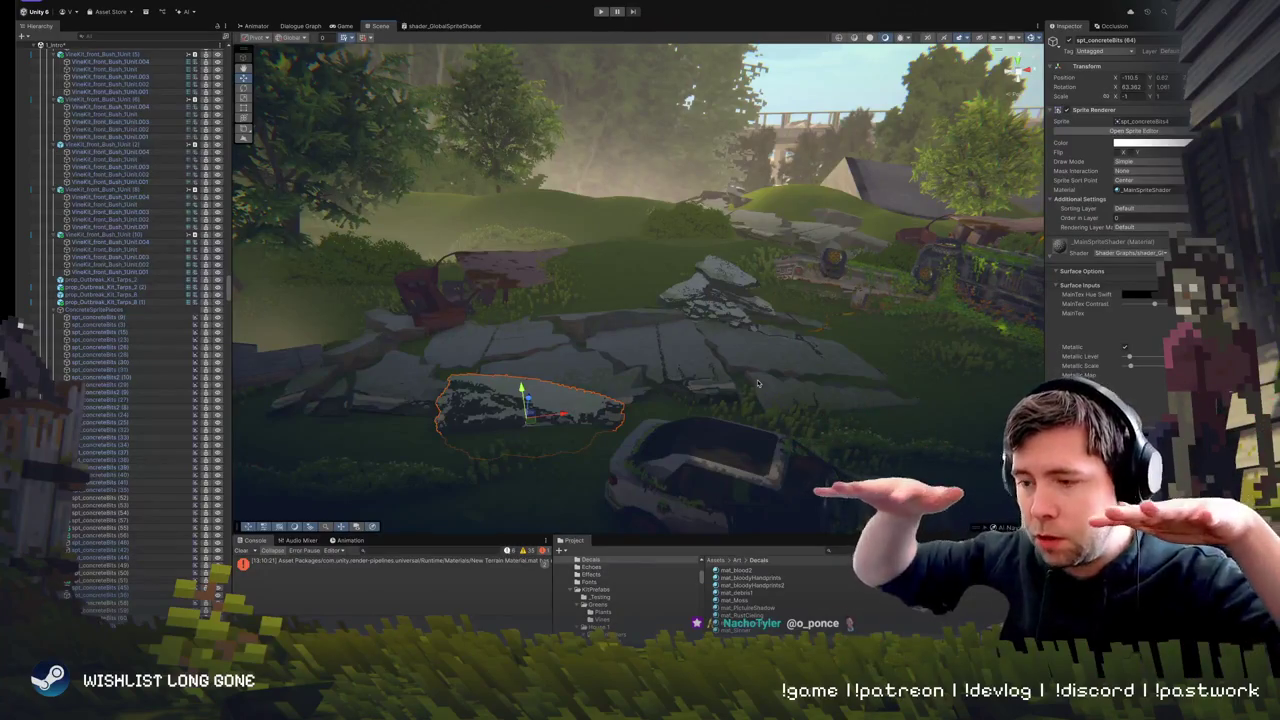
left_click_drag(717, 310, 700, 353)
key("ctrl+d")
mouse_move(606, 380)
left_mouse_down()
mouse_move(420, 322)
mouse_move(435, 330)
mouse_move(415, 300)
left_mouse_up()
key("f")
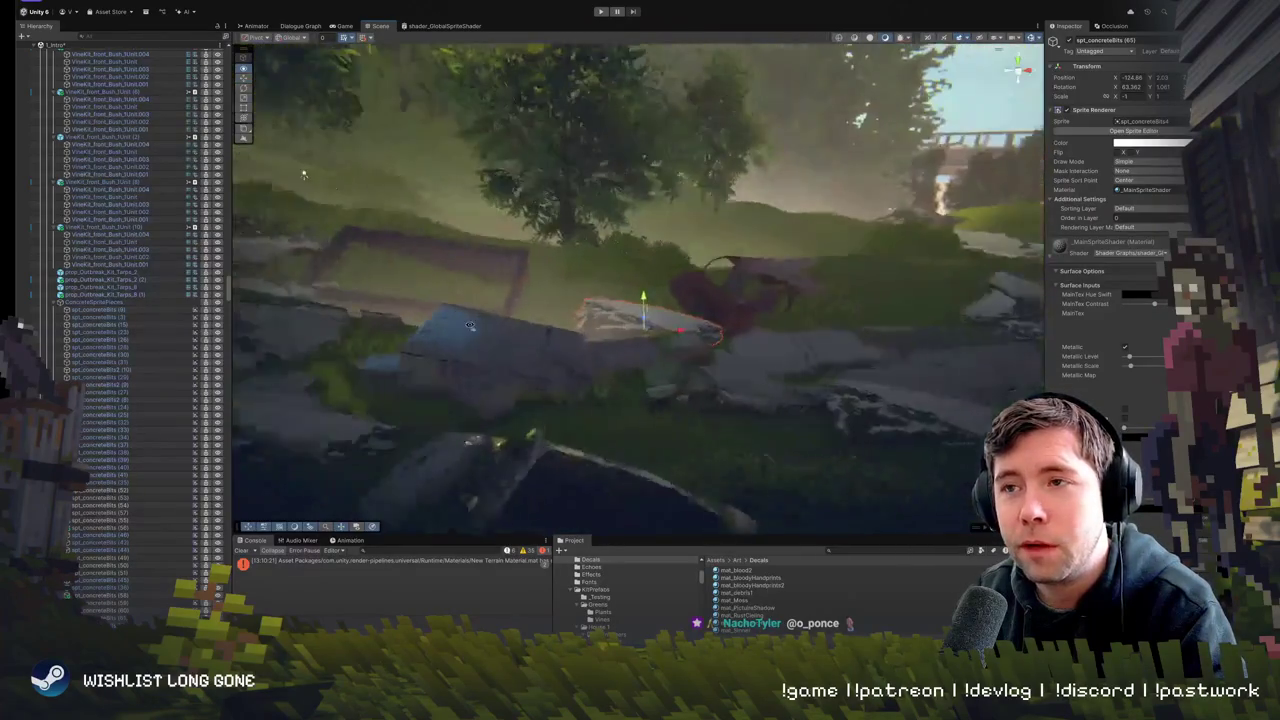
- Nudge the copy further left beside the red car and tilt it flatter
left_click_drag(648, 330, 609, 327)
scroll(609, 327, "down", 5)
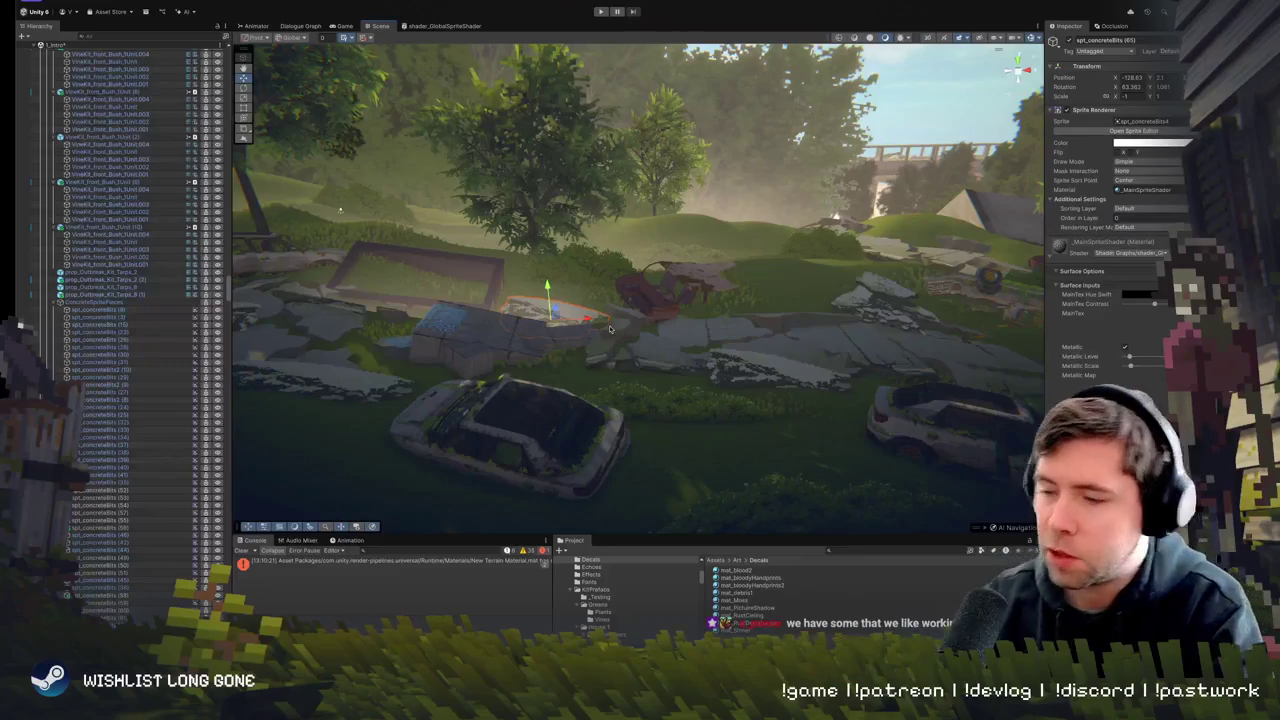
scroll(659, 287, "up", 5)
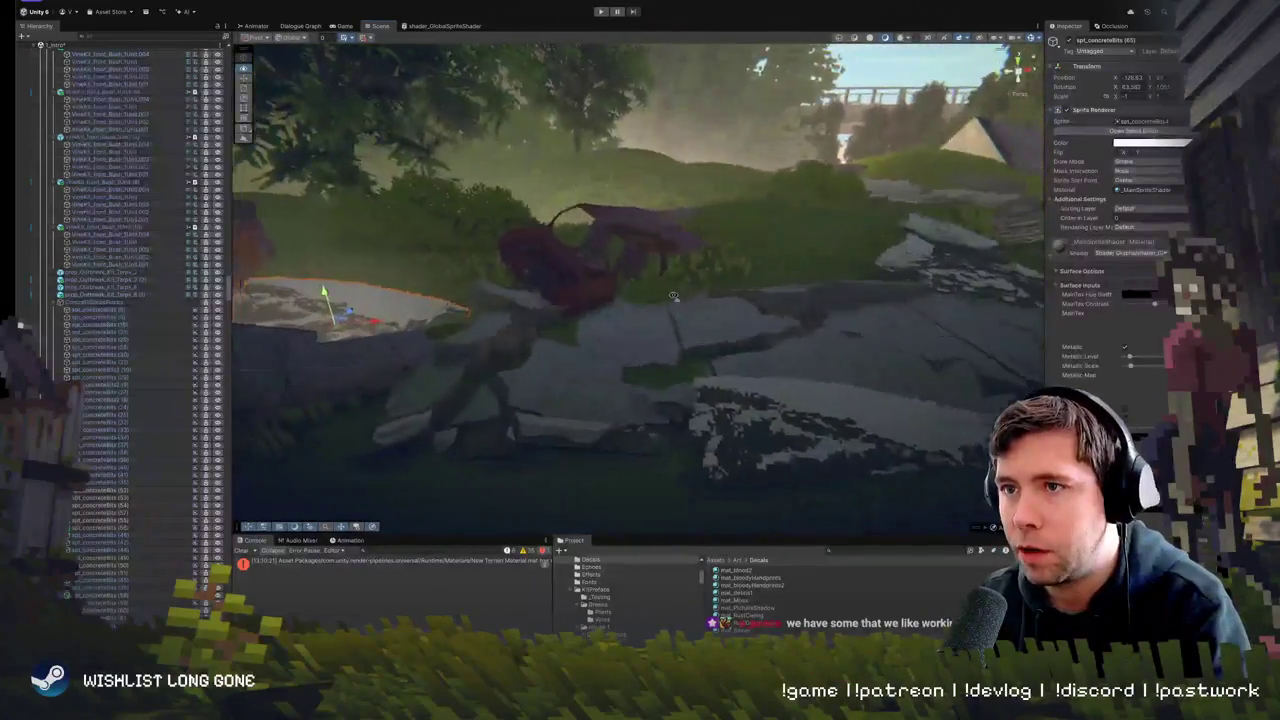
mouse_move(661, 300)
left_mouse_down()
mouse_move(605, 305)
mouse_move(615, 310)
left_mouse_up()
mouse_move(693, 300)
left_mouse_down()
mouse_move(563, 259)
mouse_move(551, 167)
mouse_move(610, 280)
mouse_move(742, 318)
left_mouse_up()
left_click(621, 300)
left_click(621, 300)
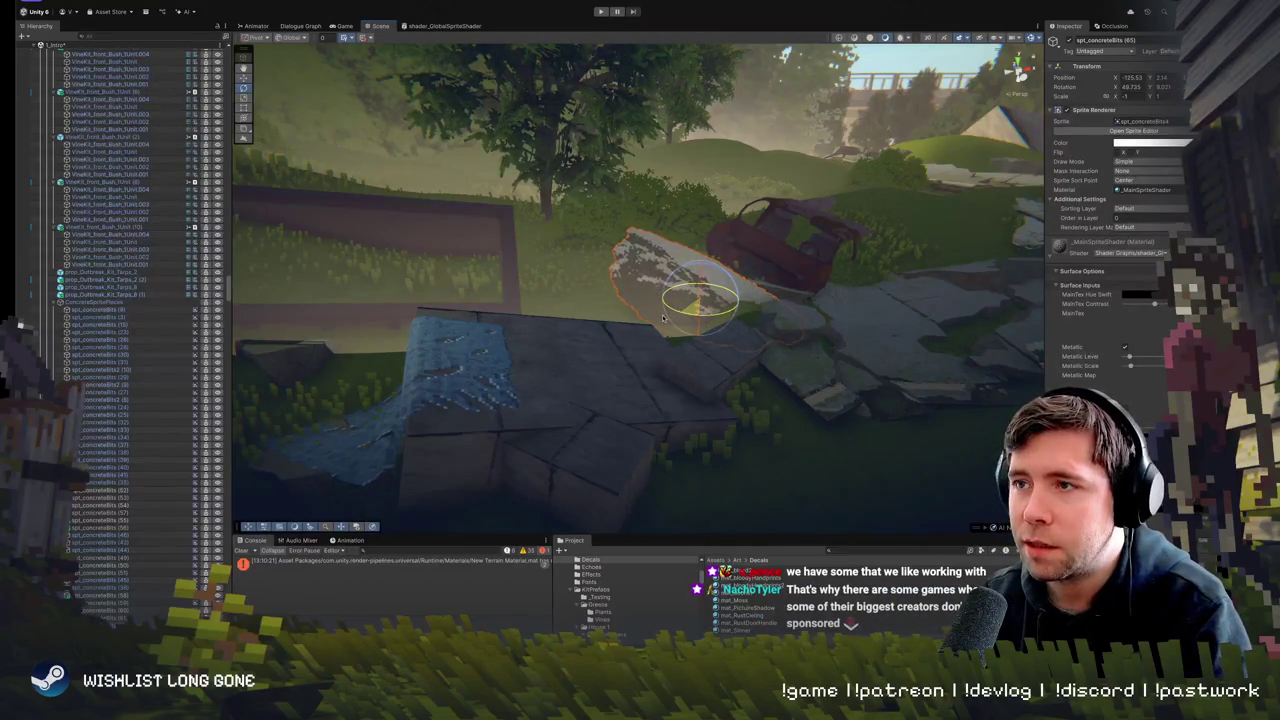
mouse_move(688, 272)
left_mouse_down()
mouse_move(720, 266)
mouse_move(709, 305)
mouse_move(899, 266)
mouse_move(800, 290)
mouse_move(660, 248)
left_mouse_up()
- Switch back to the Move tool with the flattened decal still selected
key("w")
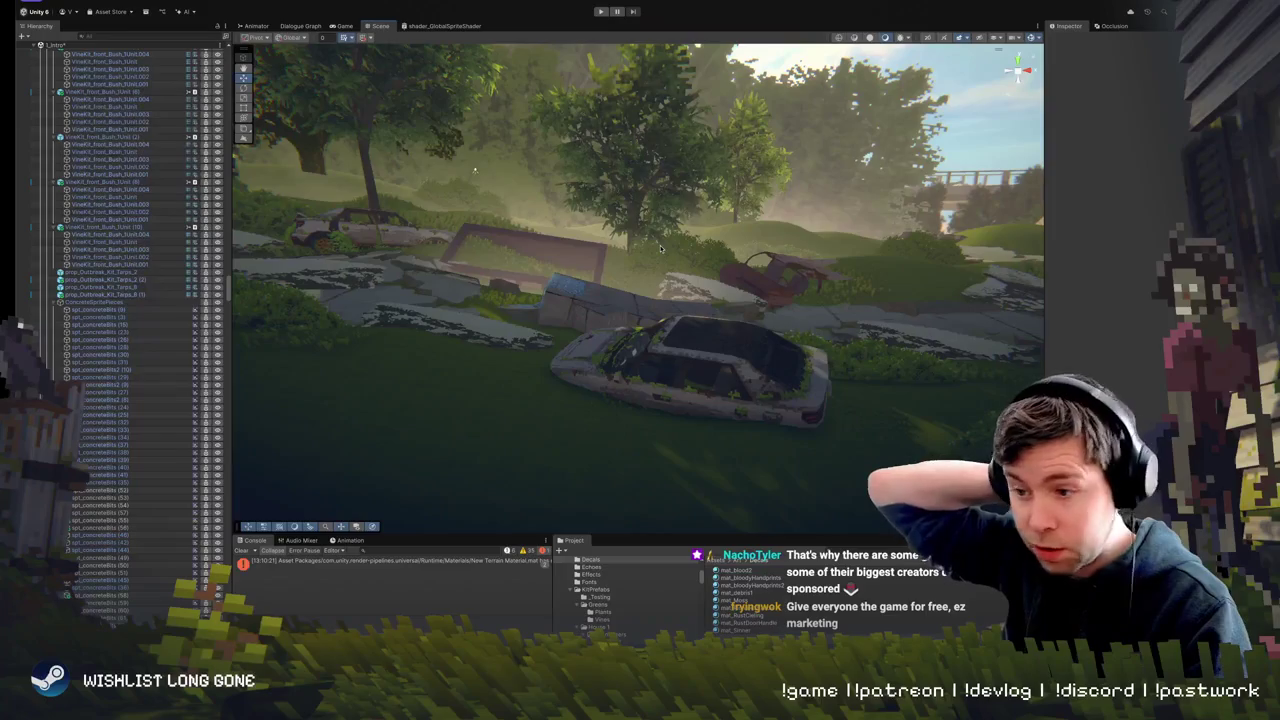
left_click_drag(697, 353, 676, 375)
left_click(676, 375)
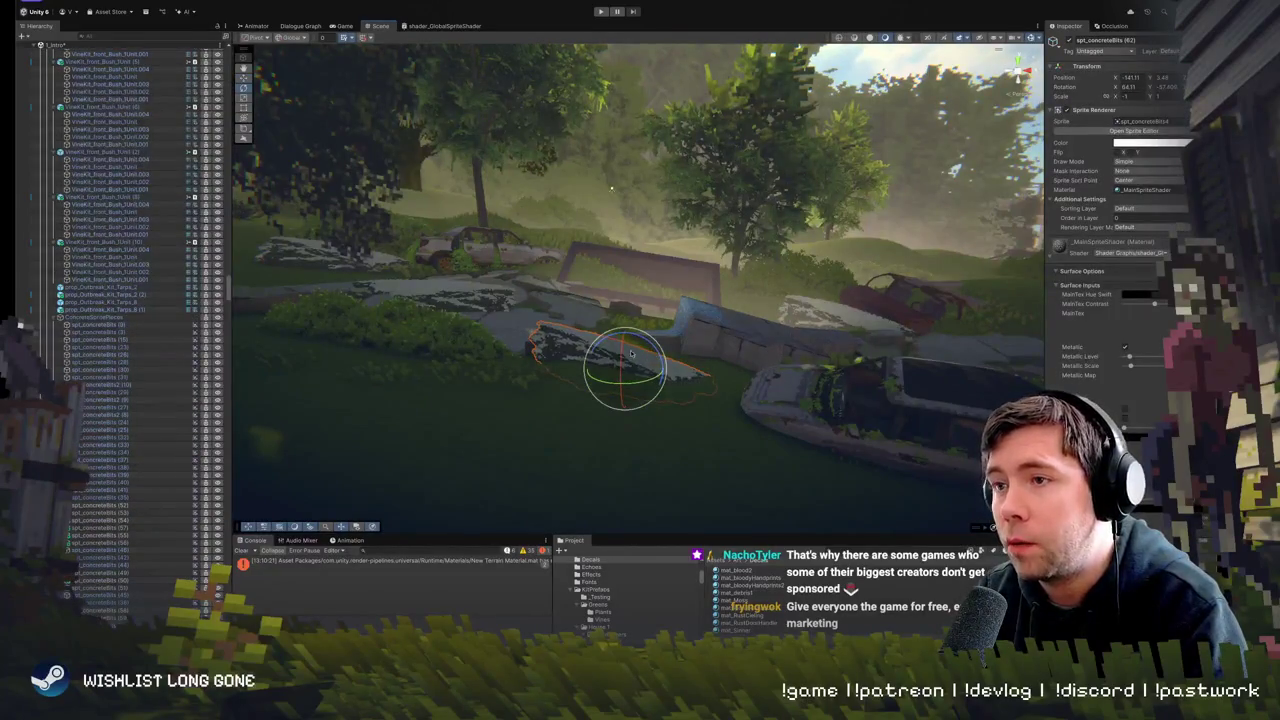
key("w")
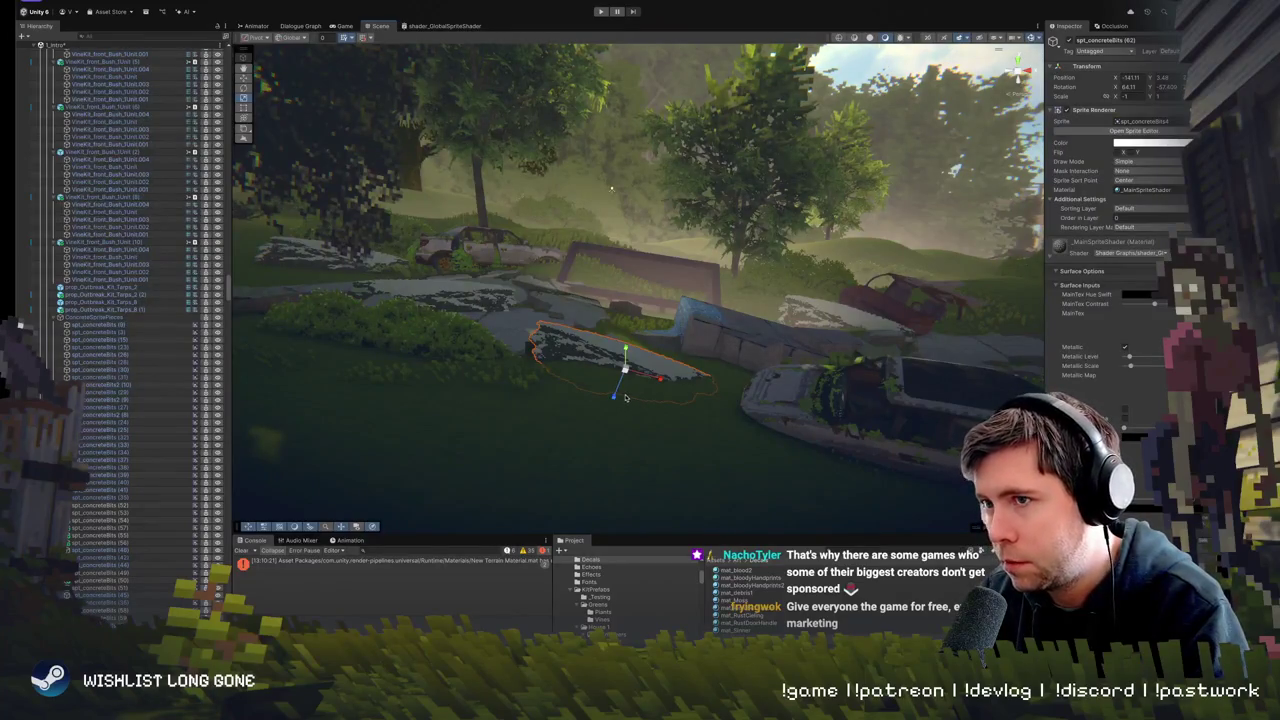
scroll(616, 400, "up", 5)
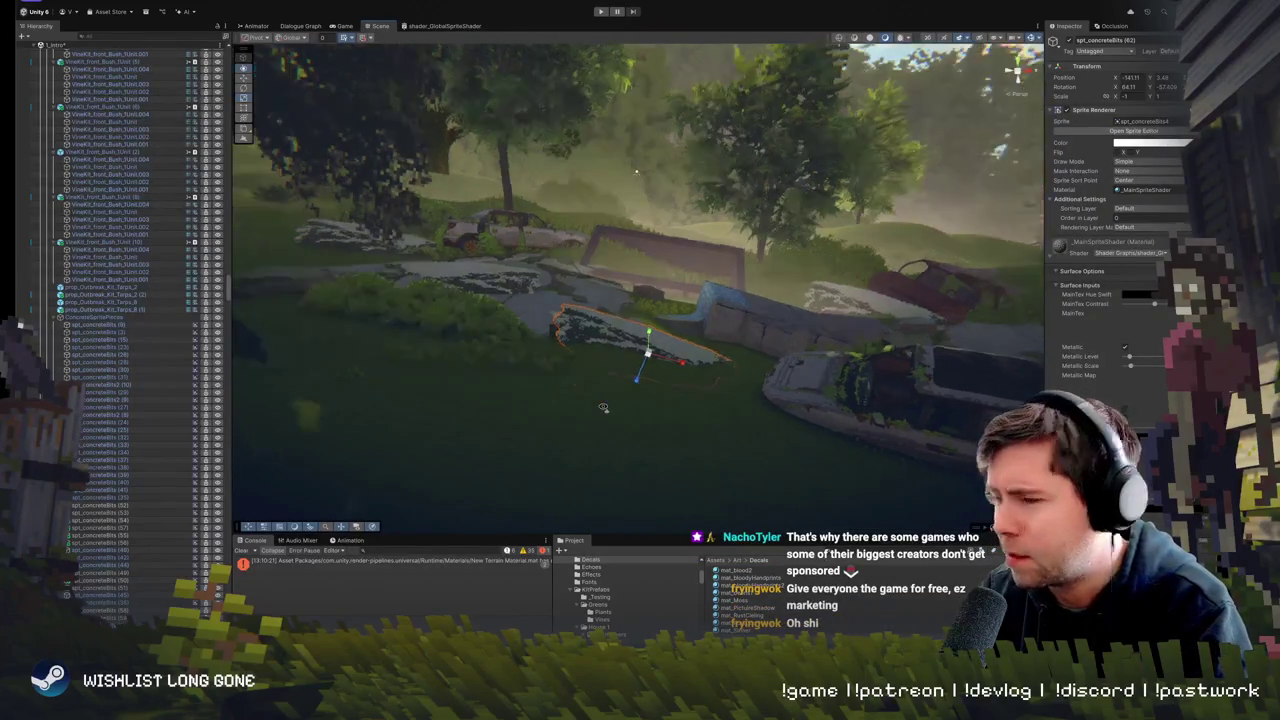
scroll(612, 383, "down", 5)
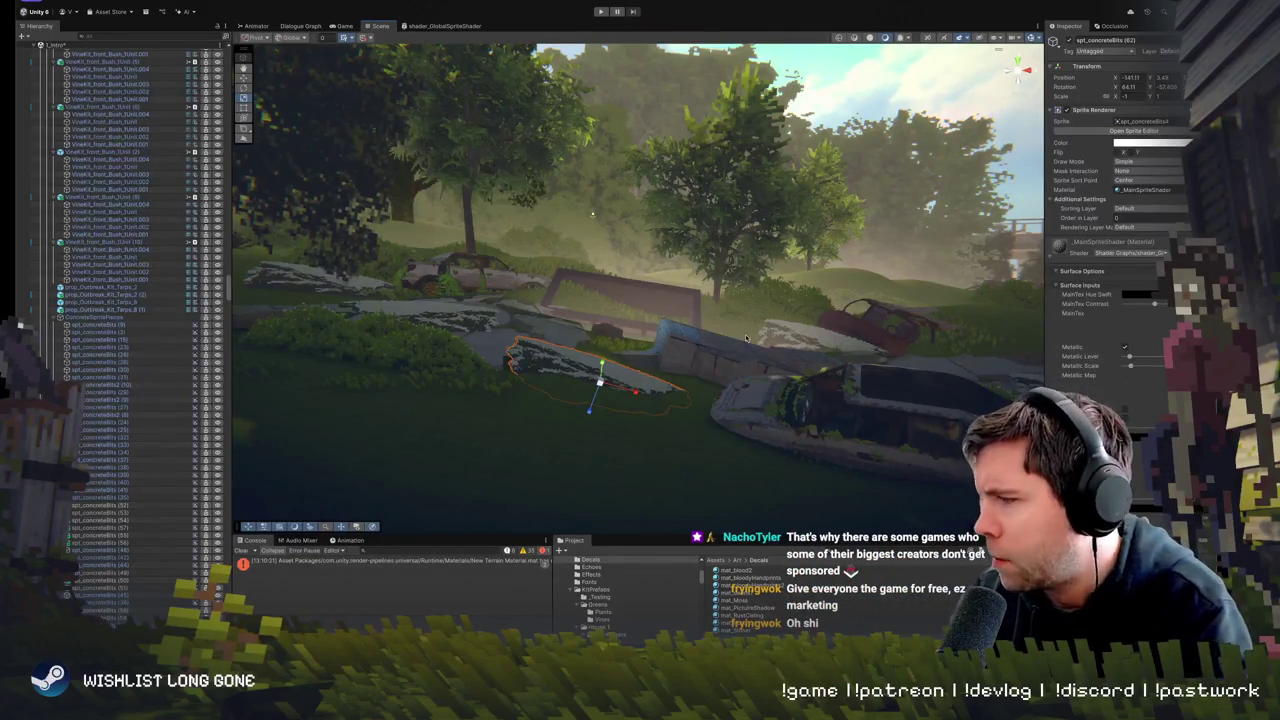
mouse_move(719, 403)
left_mouse_down()
mouse_move(657, 380)
mouse_move(677, 363)
mouse_move(663, 346)
left_mouse_up()
key("x")
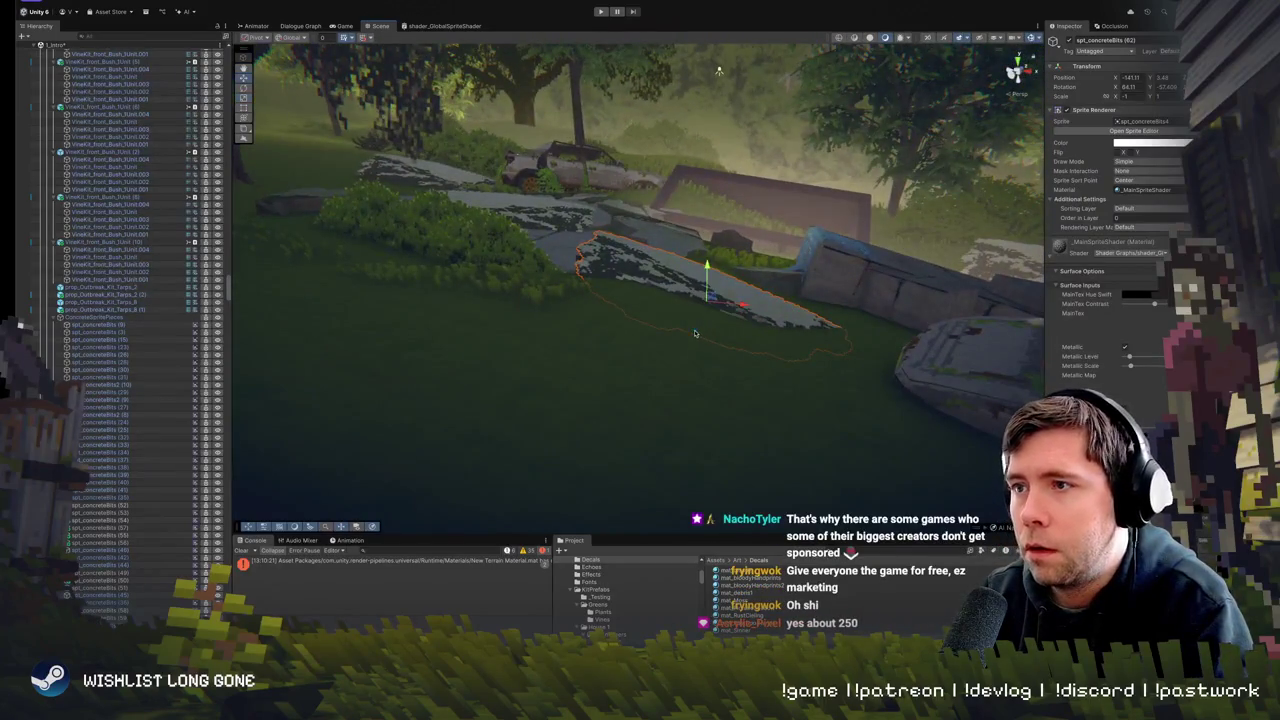
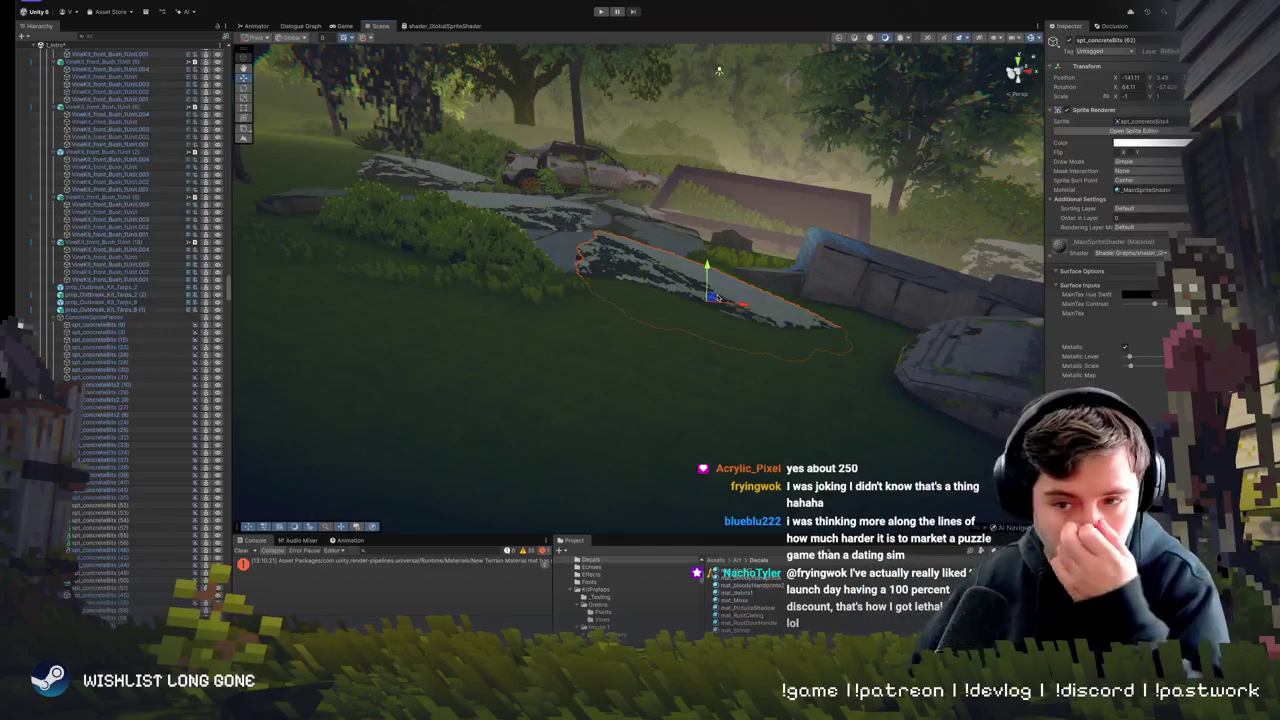
- Survey the scattered concrete rock pieces by orbiting and zooming, selecting one rock
mouse_move(705, 287)
left_mouse_down()
mouse_move(764, 249)
mouse_move(758, 258)
left_mouse_up()
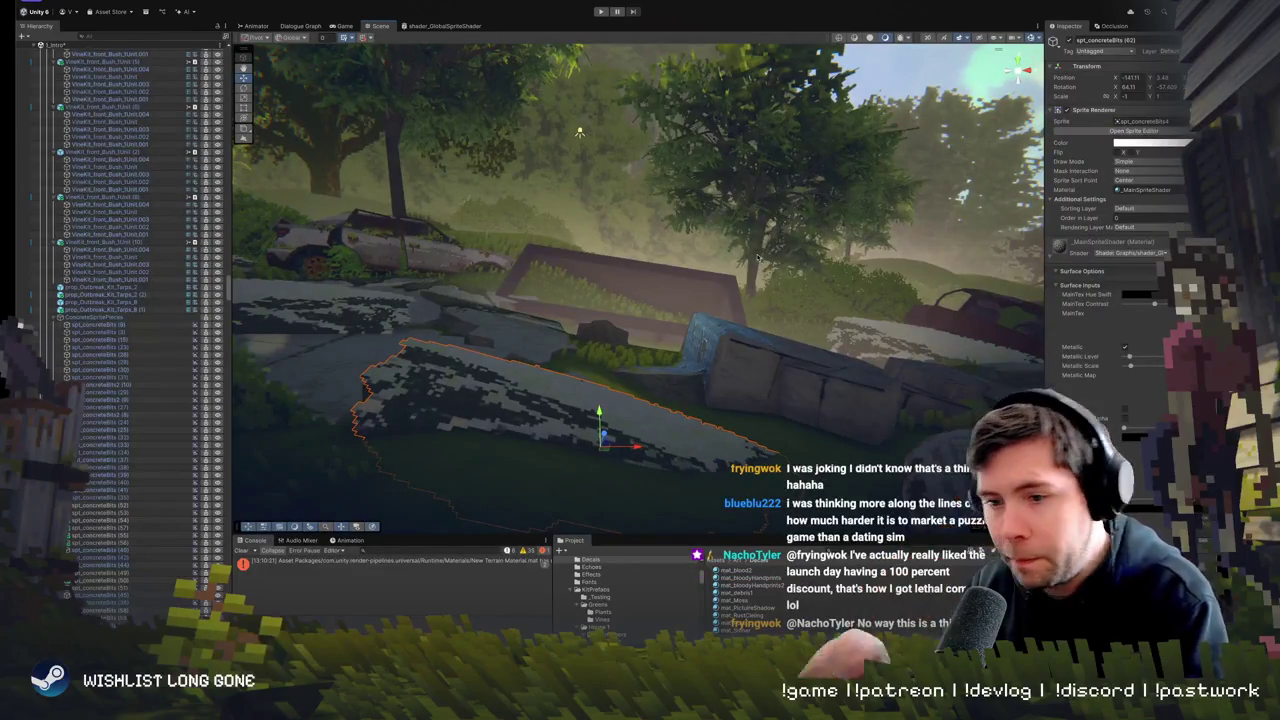
left_click_drag(635, 296, 618, 297)
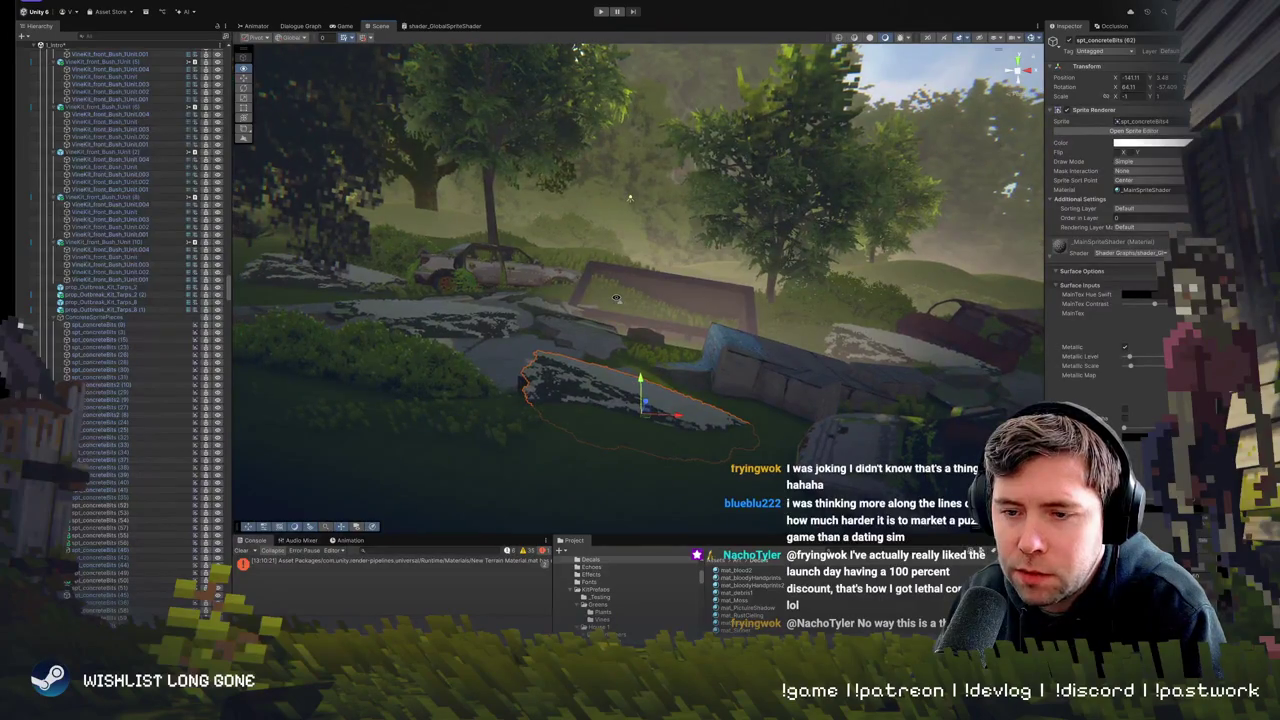
scroll(617, 298, "up", 5)
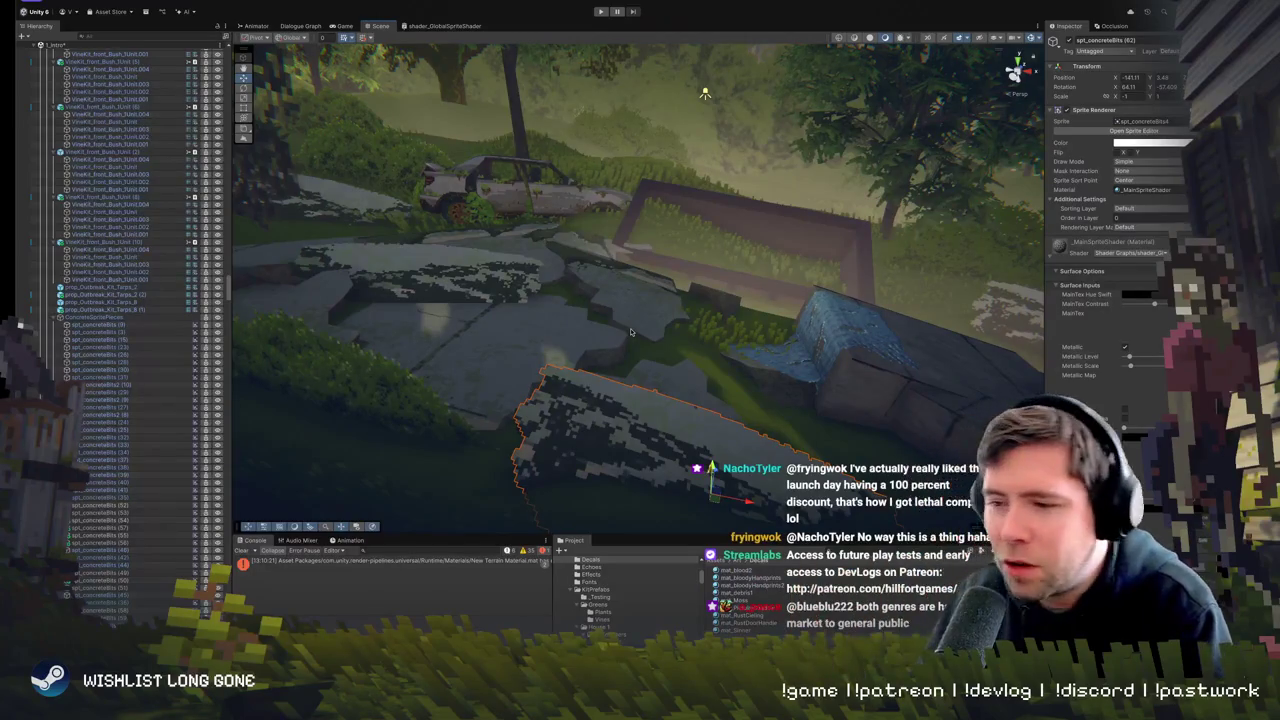
scroll(702, 338, "down", 5)
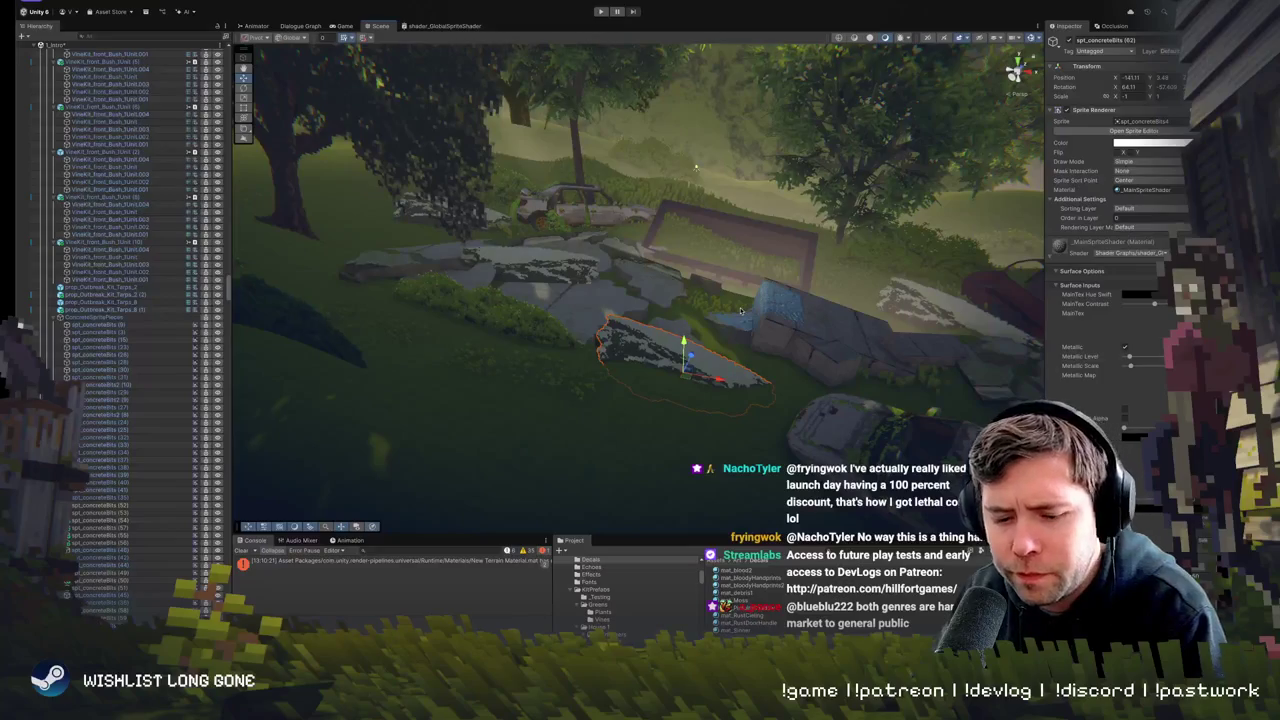
left_click_drag(741, 315, 728, 323)
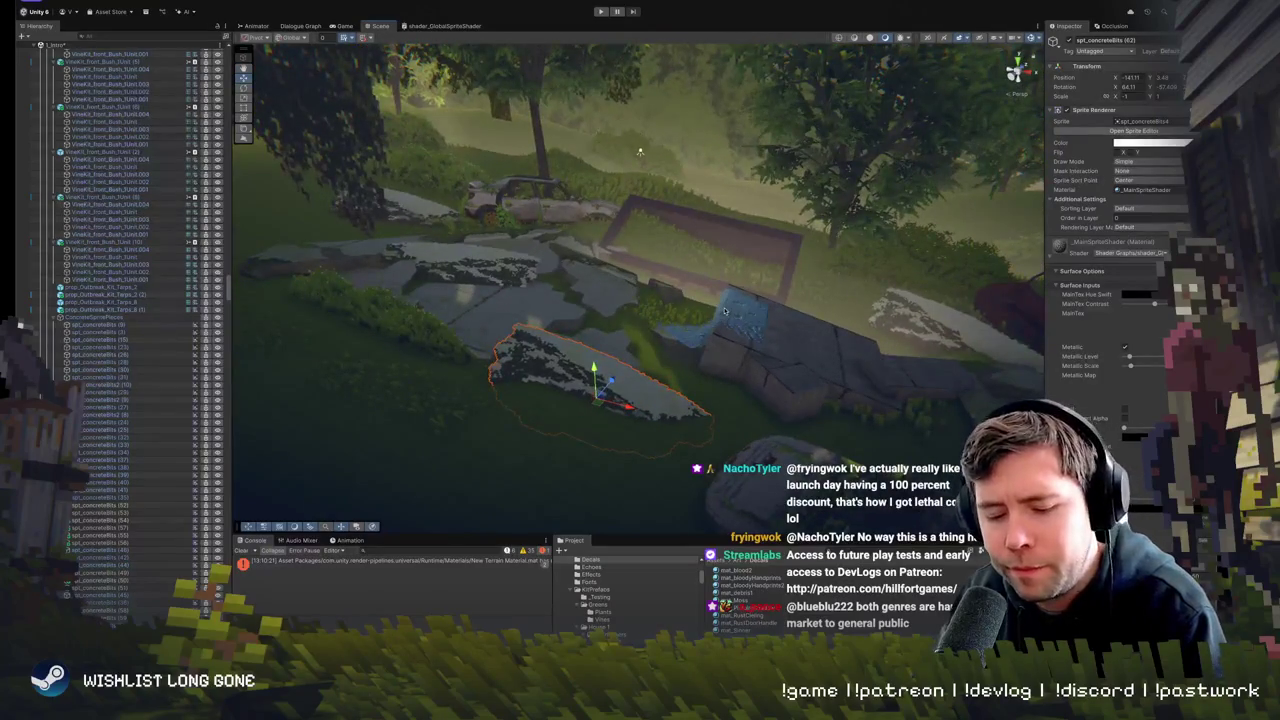
left_click(626, 374)
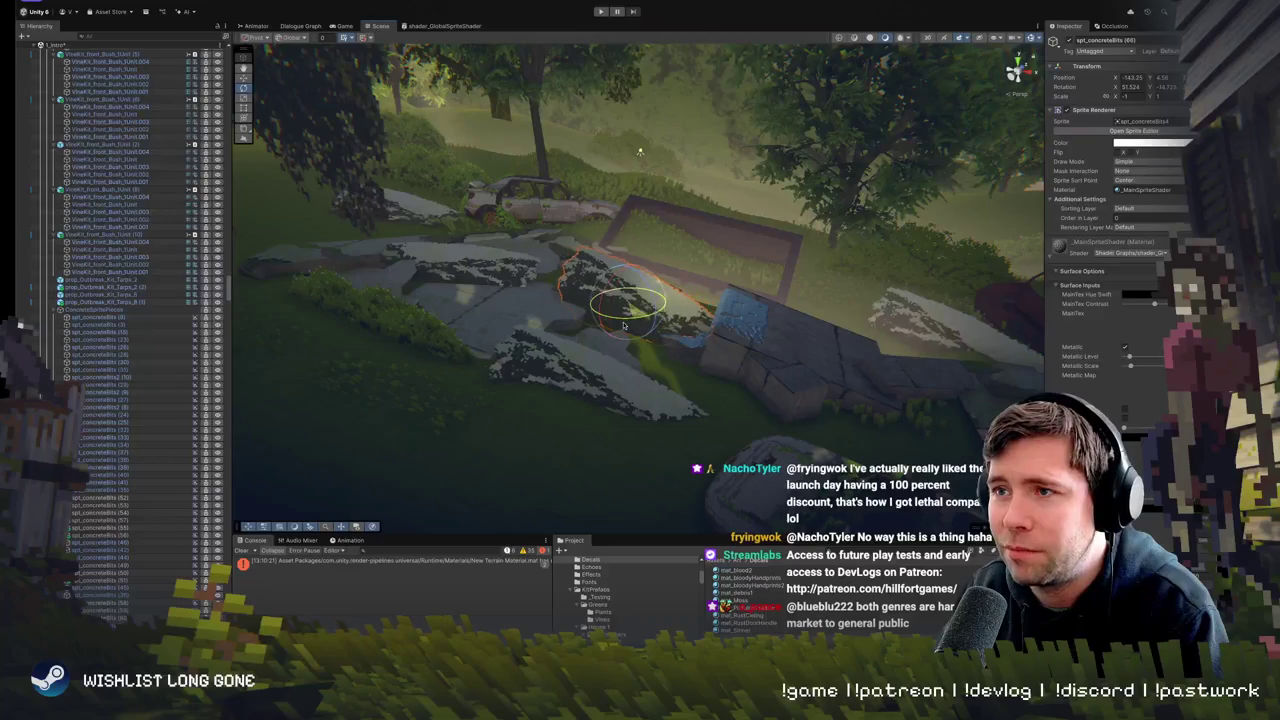
left_click_drag(640, 260, 690, 231)
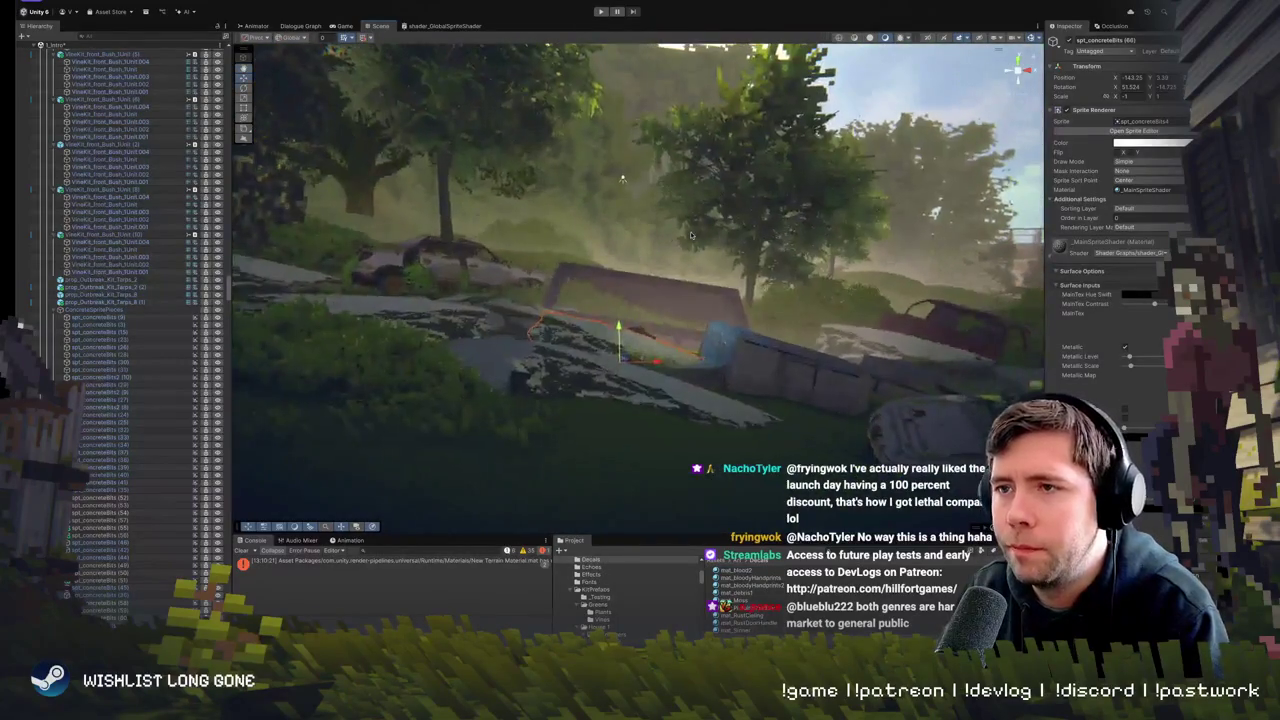
- Select the neighbouring rock spt_concreteBits (65) and frame it from above
left_click(672, 307)
mouse_move(672, 307)
left_mouse_down()
mouse_move(692, 340)
mouse_move(639, 369)
left_mouse_up()
left_click(660, 360)
left_click(660, 322)
left_click(589, 226)
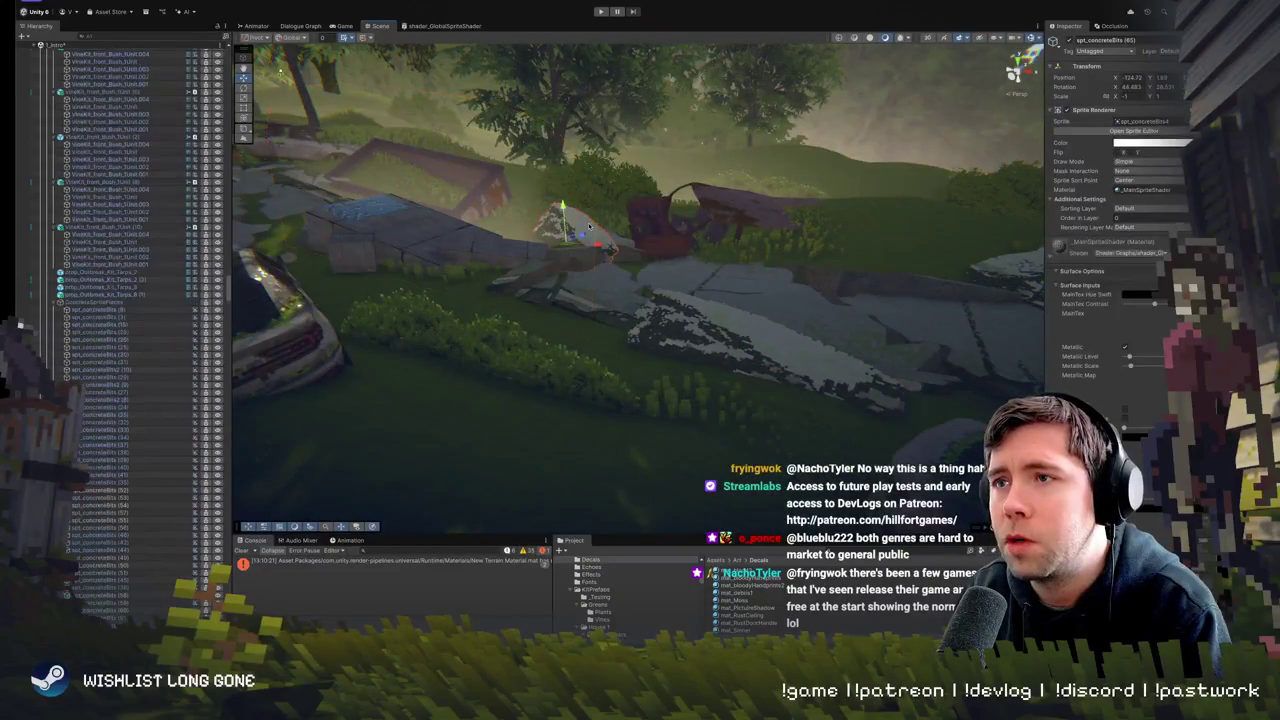
key("f")
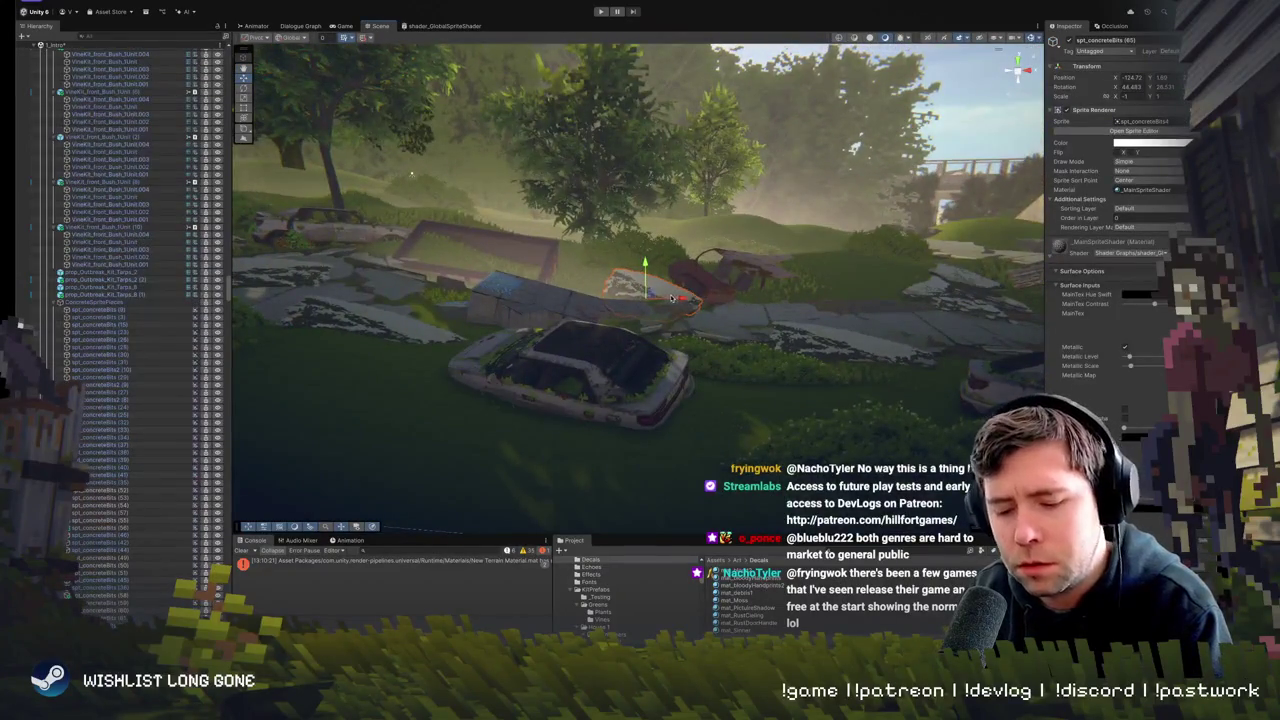
left_click_drag(651, 290, 663, 231)
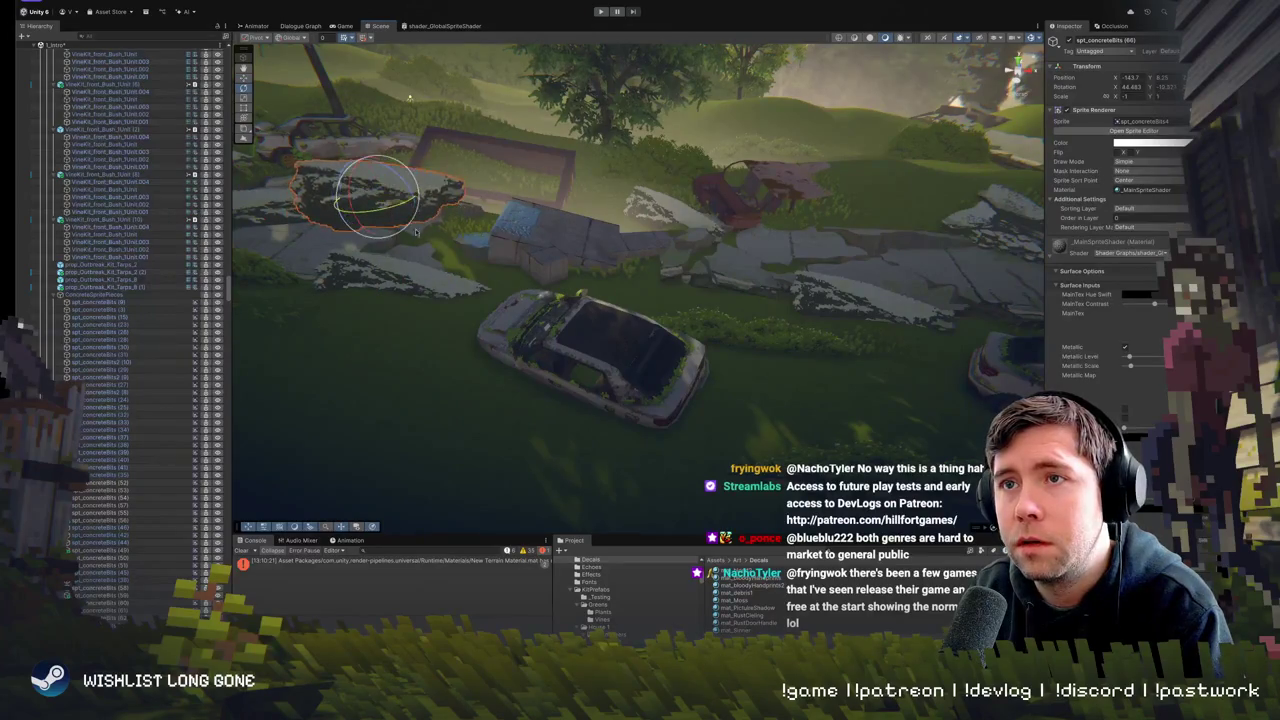
key("f")
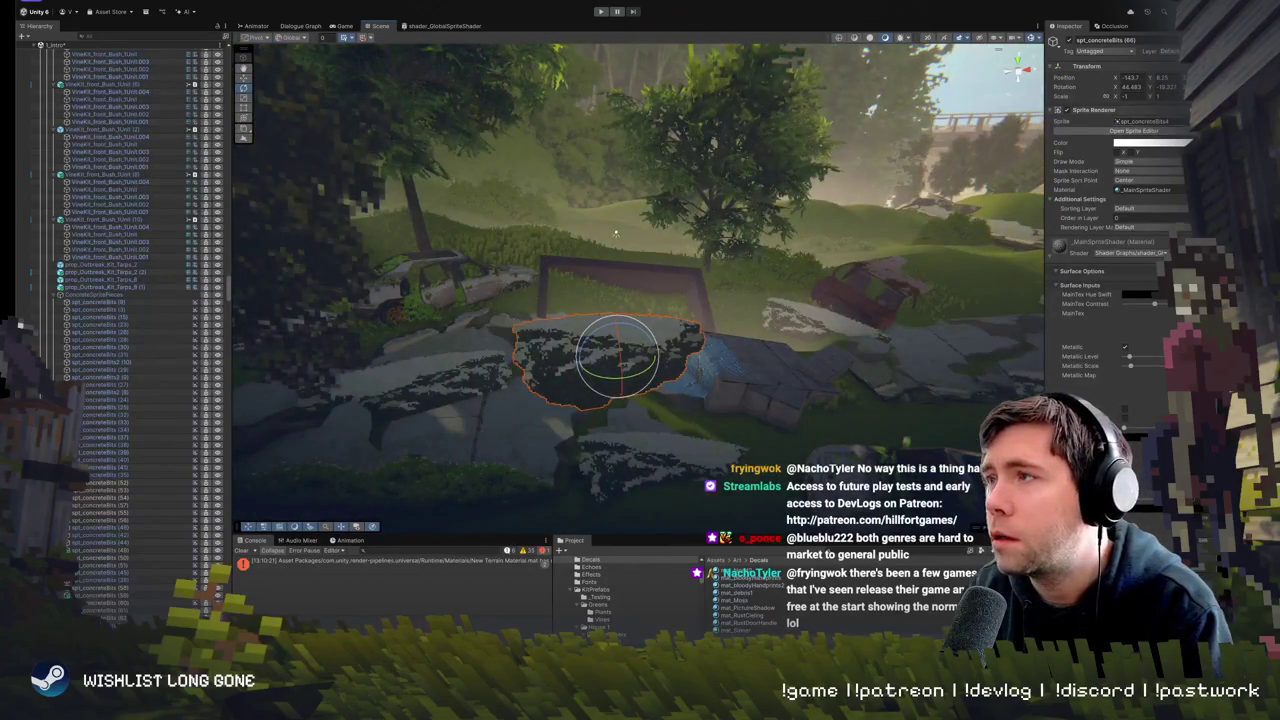
left_click(1189, 121)
- Swap the rock's sprite to spt_concreteBits2
left_click(896, 275)
key("Up")
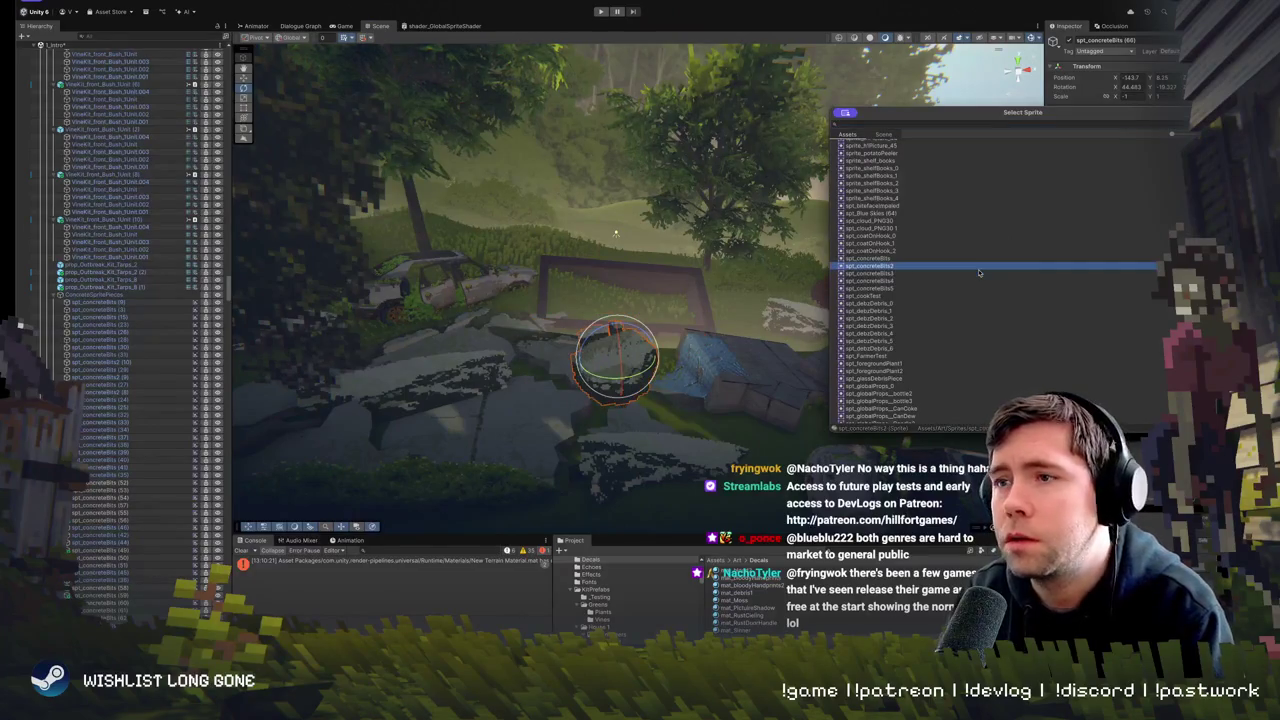
key("Down")
key("Up")
key("Down")
key("Up")
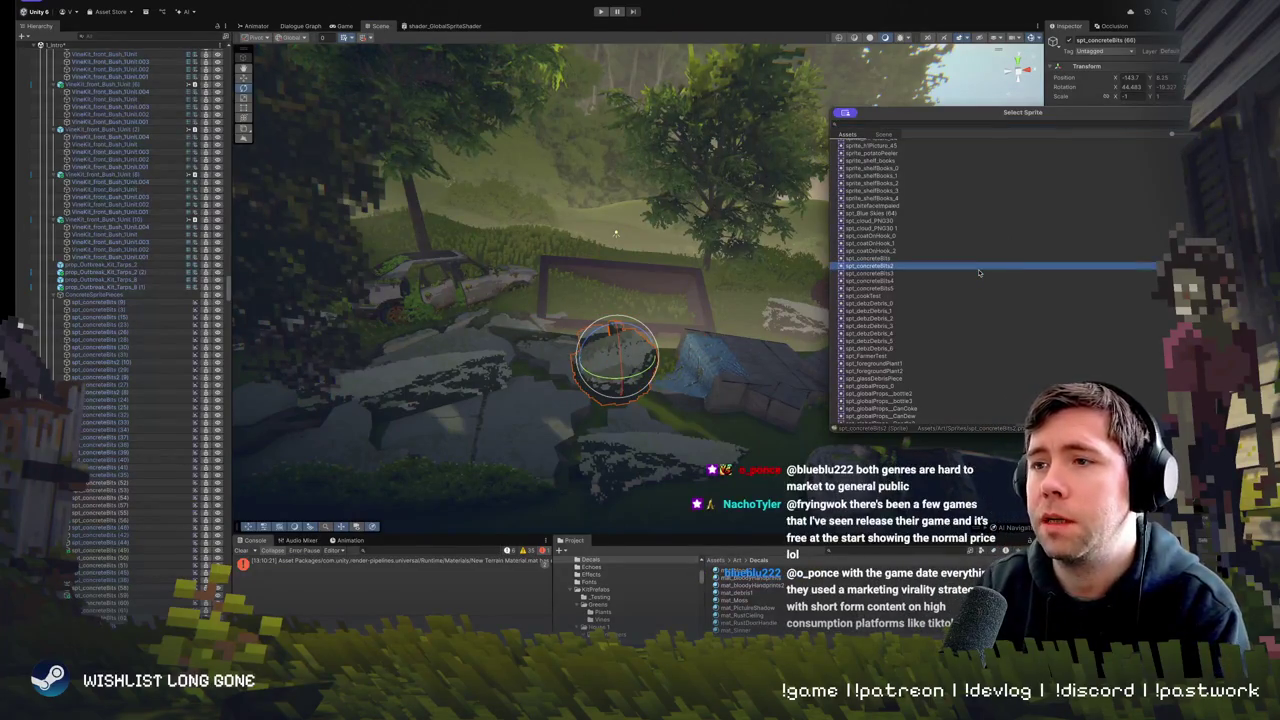
key("Return")
key("ctrl+z")
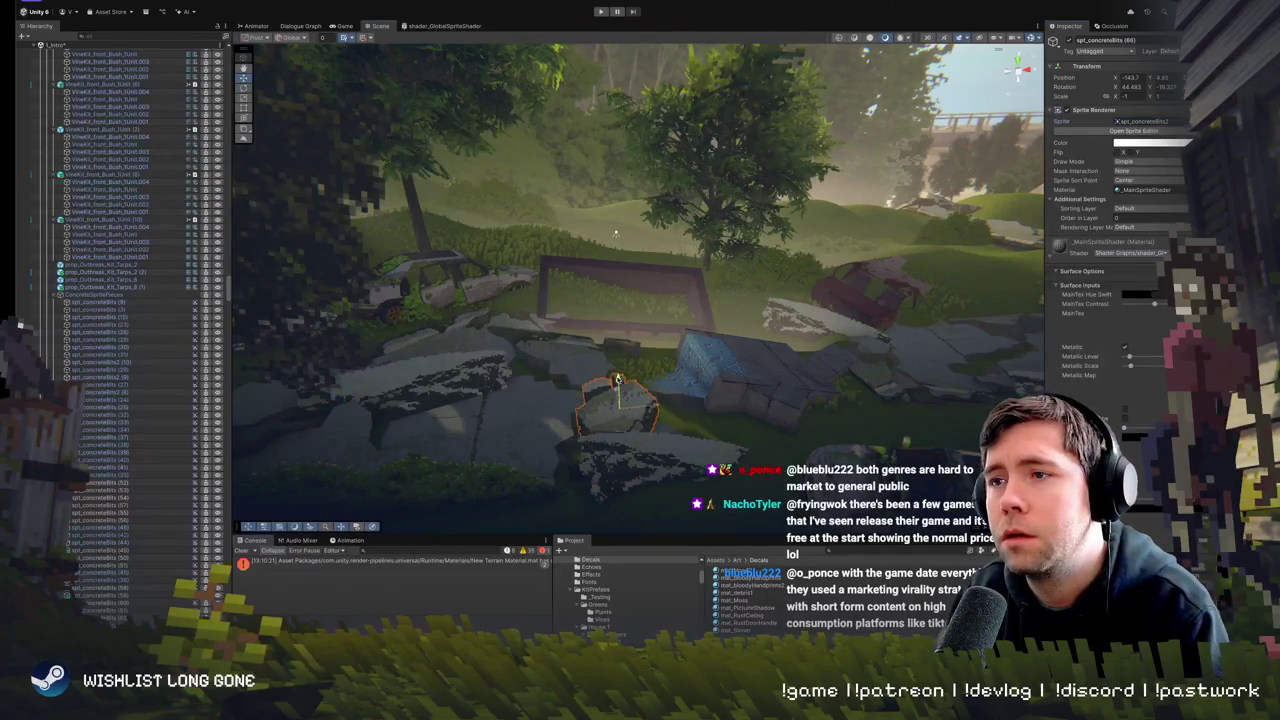
- Shift the rock sideways, reselect it after orbiting the hill, and start Play mode
mouse_move(626, 416)
left_mouse_down()
mouse_move(736, 408)
mouse_move(566, 336)
left_mouse_up()
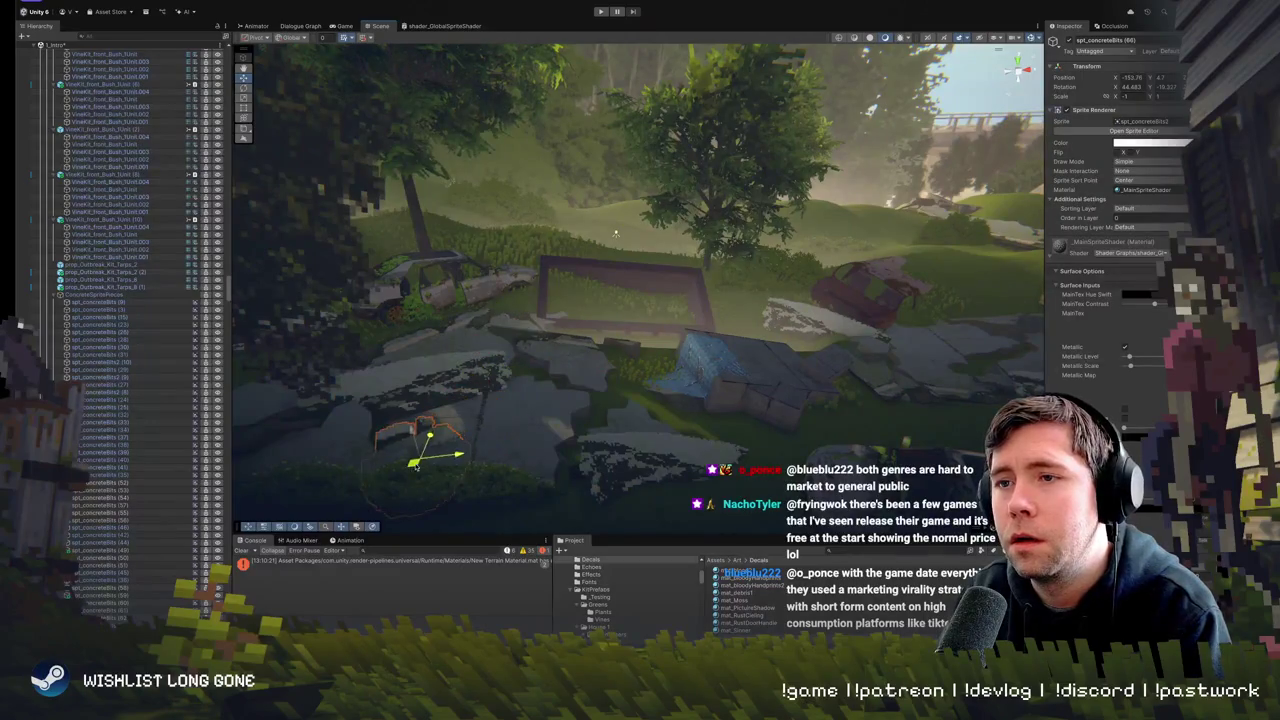
mouse_move(615, 233)
left_mouse_down()
mouse_move(526, 367)
mouse_move(493, 320)
left_mouse_up()
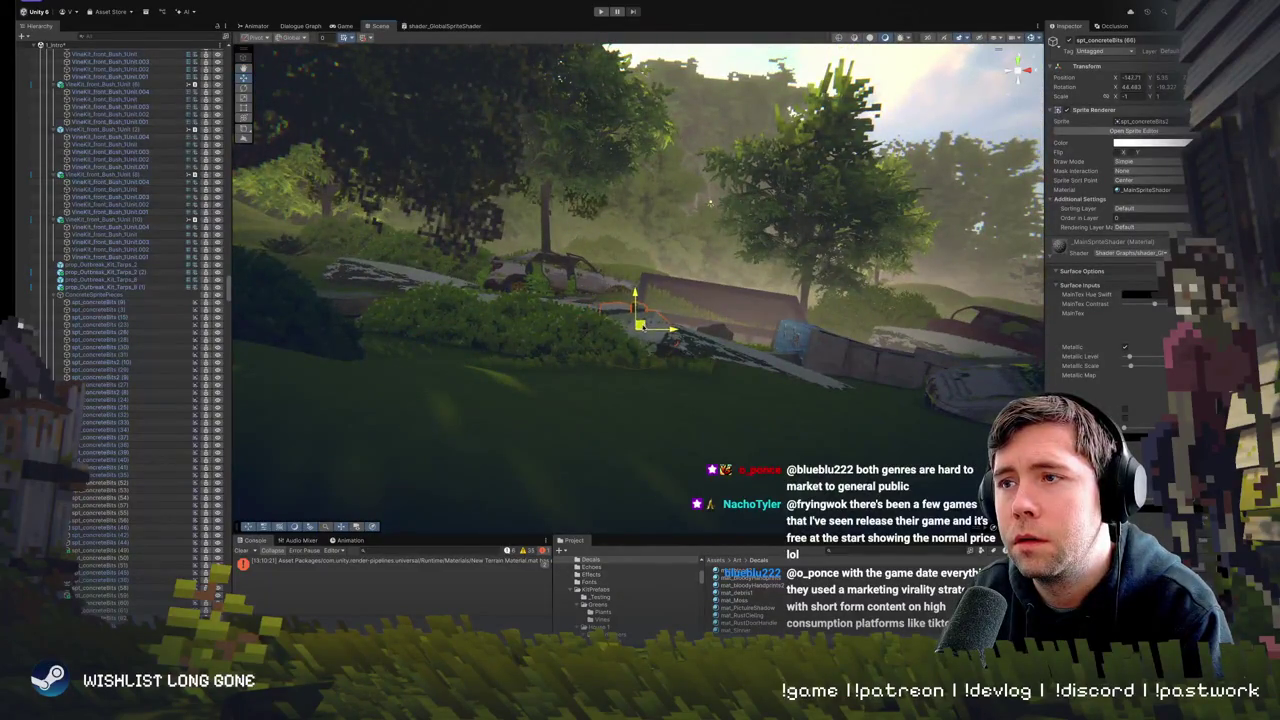
key("e")
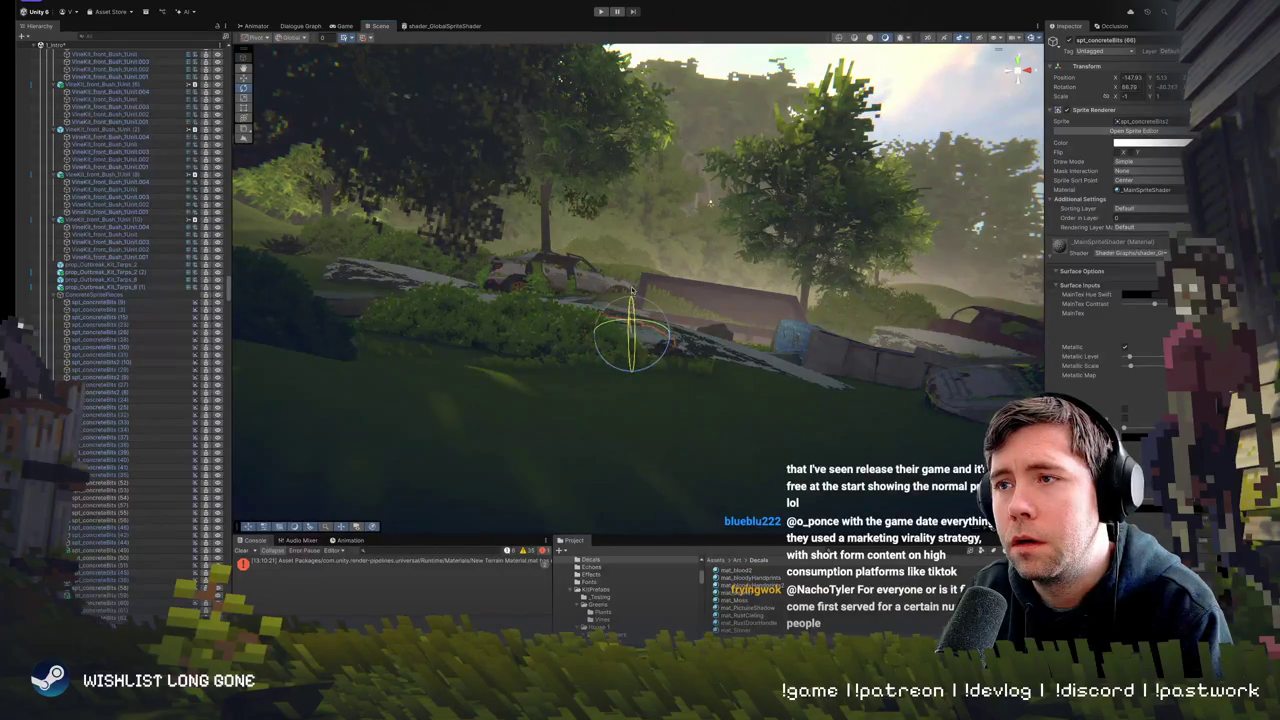
left_click(632, 294)
mouse_move(632, 294)
left_mouse_down()
mouse_move(534, 302)
mouse_move(534, 343)
mouse_move(616, 290)
left_mouse_up()
left_click(534, 302)
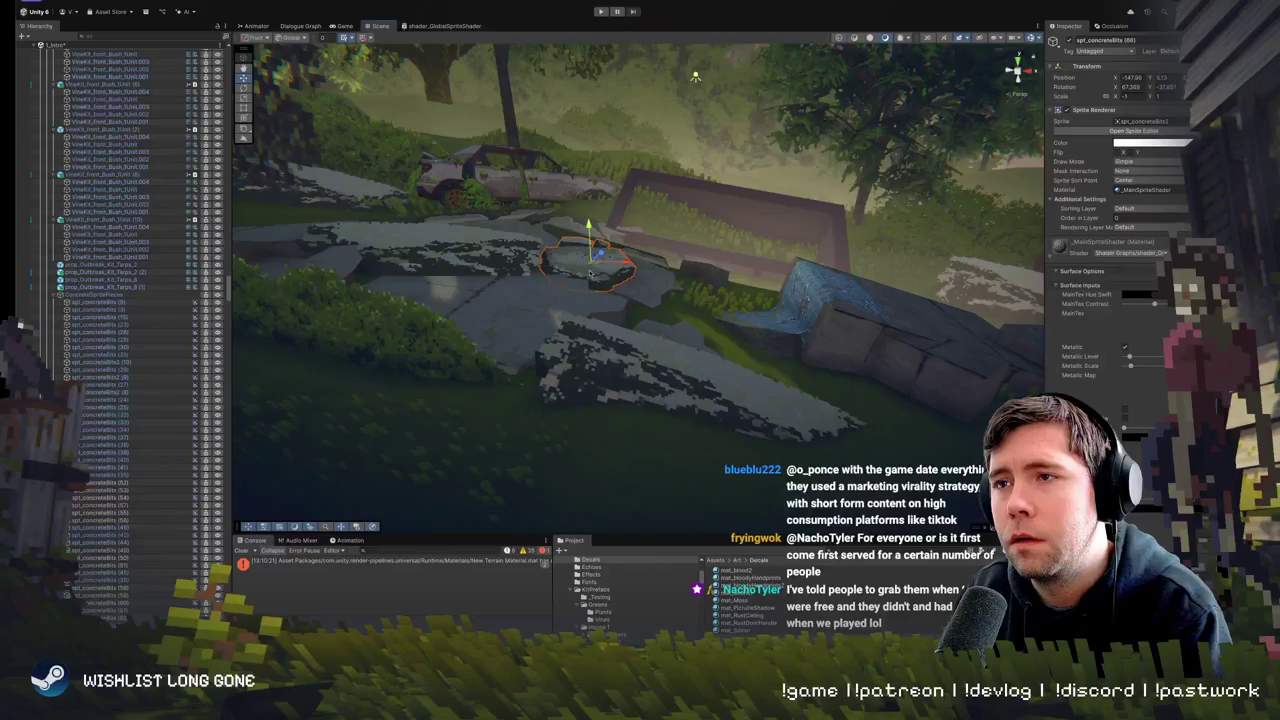
left_click_drag(588, 220, 590, 268)
mouse_move(675, 295)
left_mouse_down()
mouse_move(499, 307)
mouse_move(541, 288)
mouse_move(572, 364)
mouse_move(628, 382)
left_mouse_up()
left_click(587, 402)
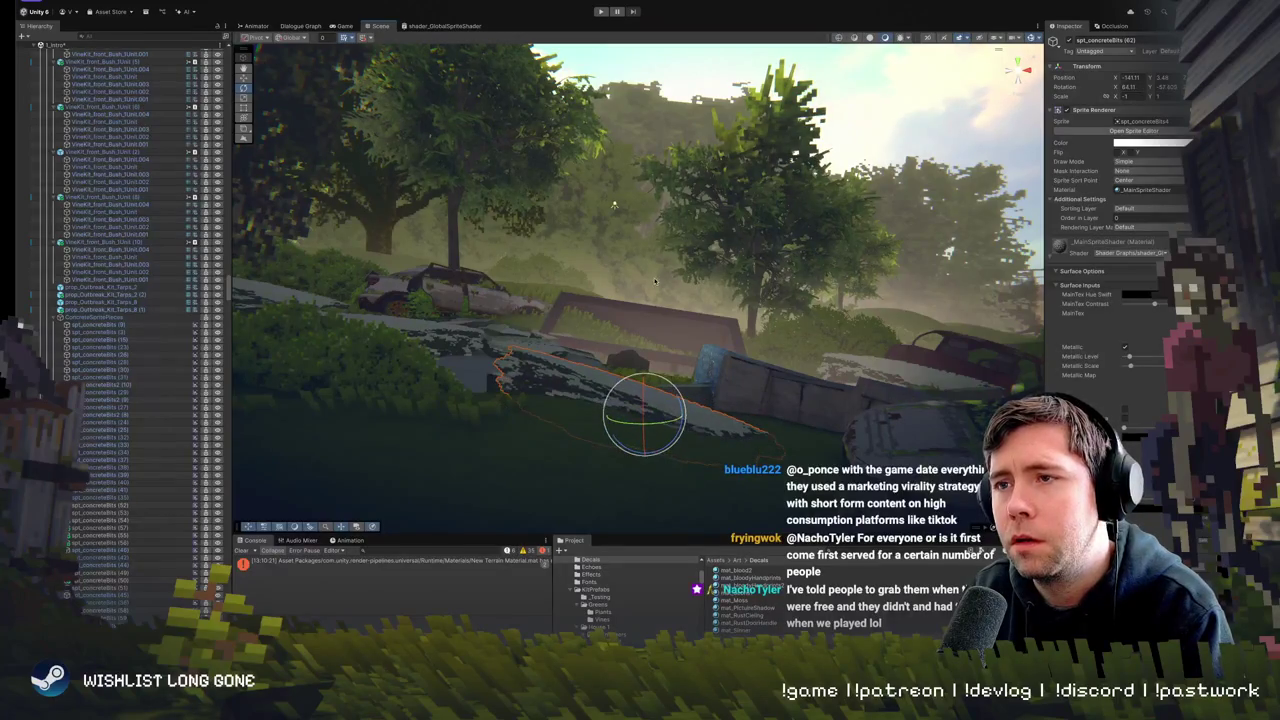
left_click(600, 11)
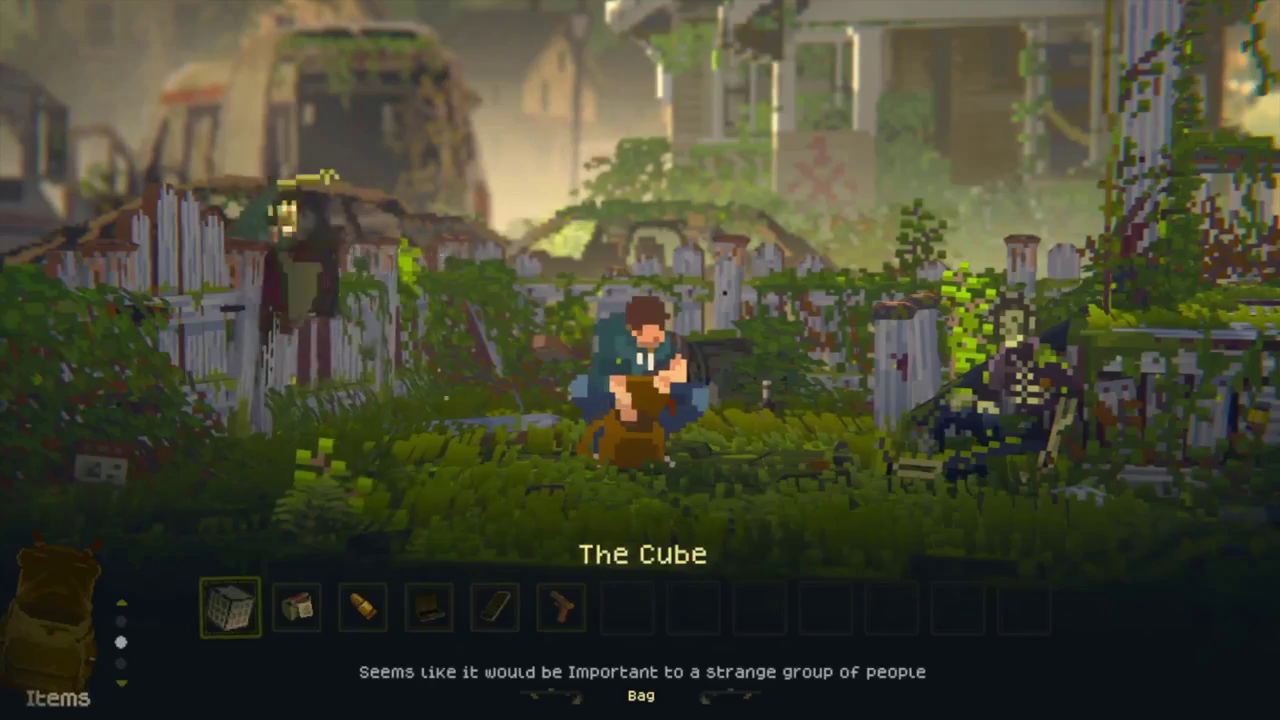
- Move to the Bullet in the inventory and combine it to get Pistol Loaded
key("Right")
key("Right")
key("Right")
key("Right")
key("Right")
key("Return")
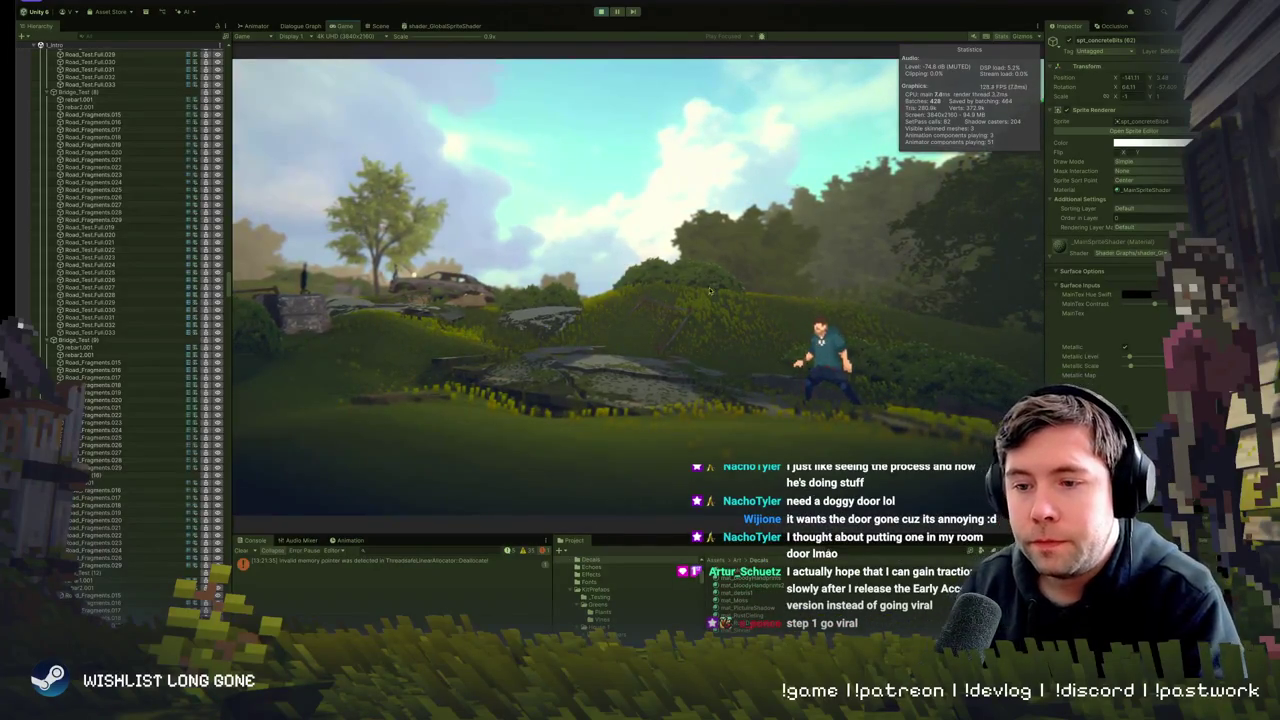
- Run the character left past the concrete block, then exit Play mode
key("a")
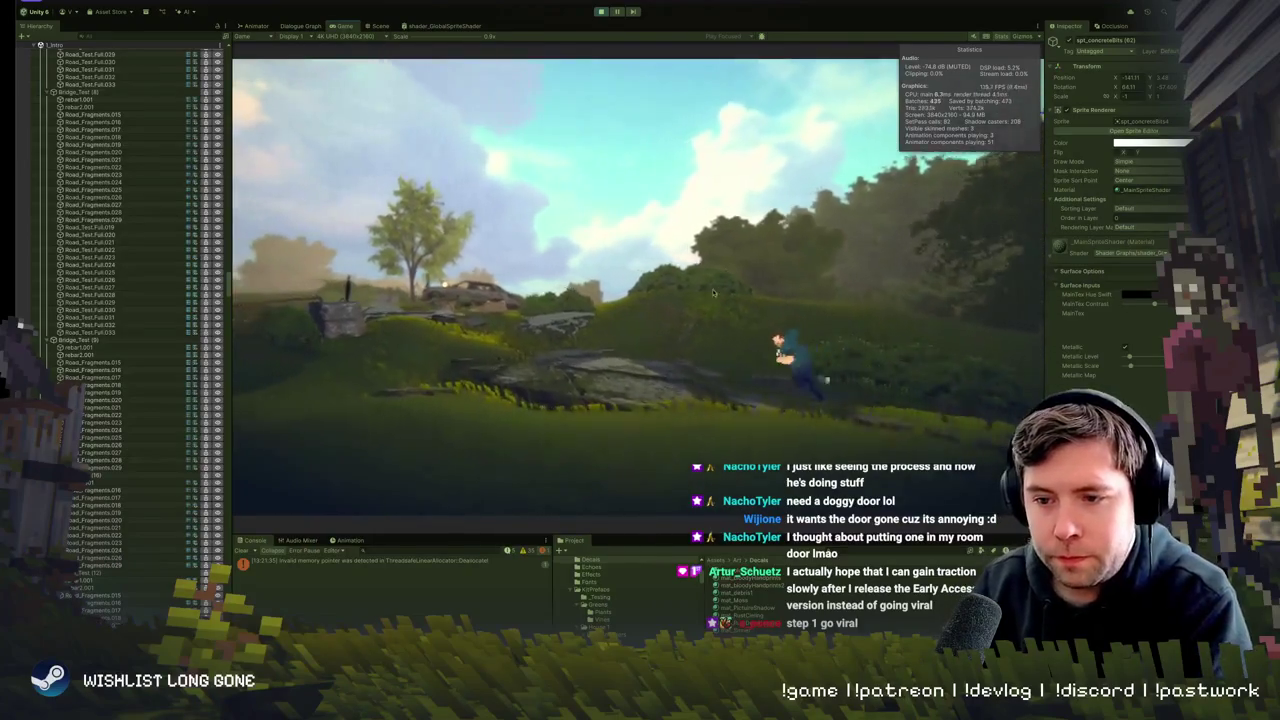
key("ctrl+p")
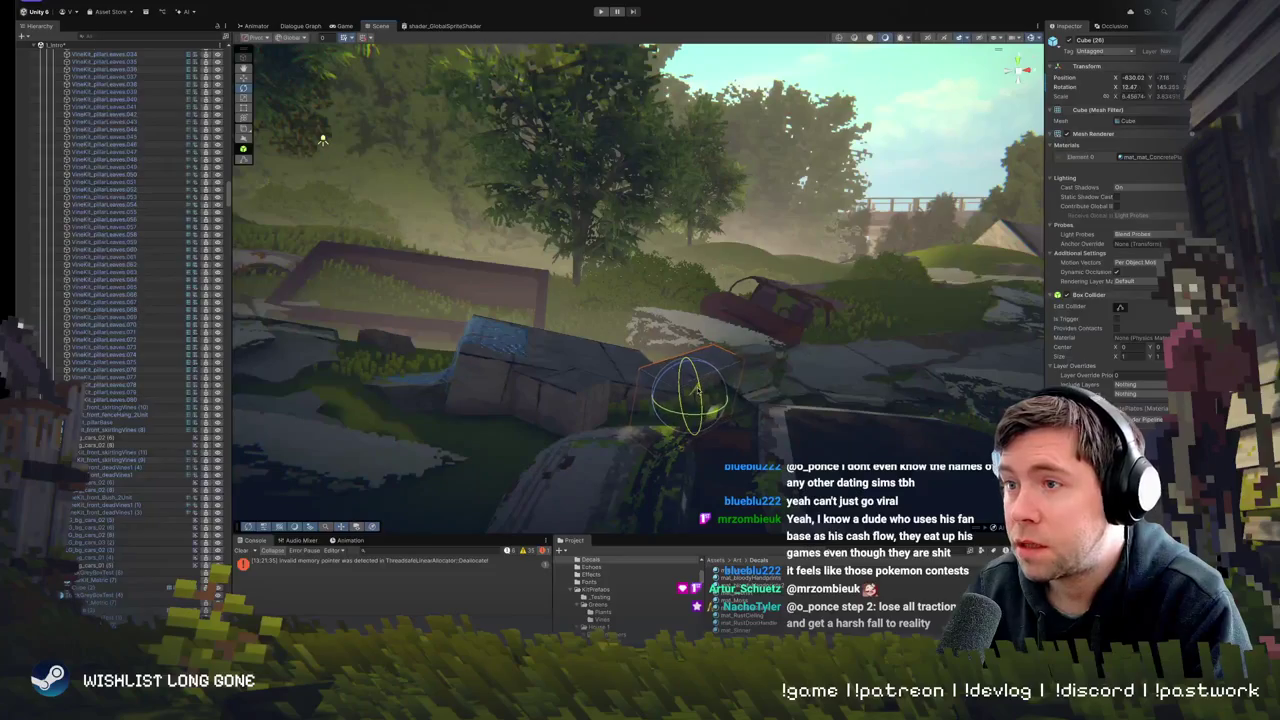
- Select the tarp-covered Cube block, run a play-test, then stop it
mouse_move(697, 388)
left_mouse_down()
mouse_move(724, 384)
mouse_move(738, 423)
mouse_move(745, 409)
left_mouse_up()
left_click(663, 410)
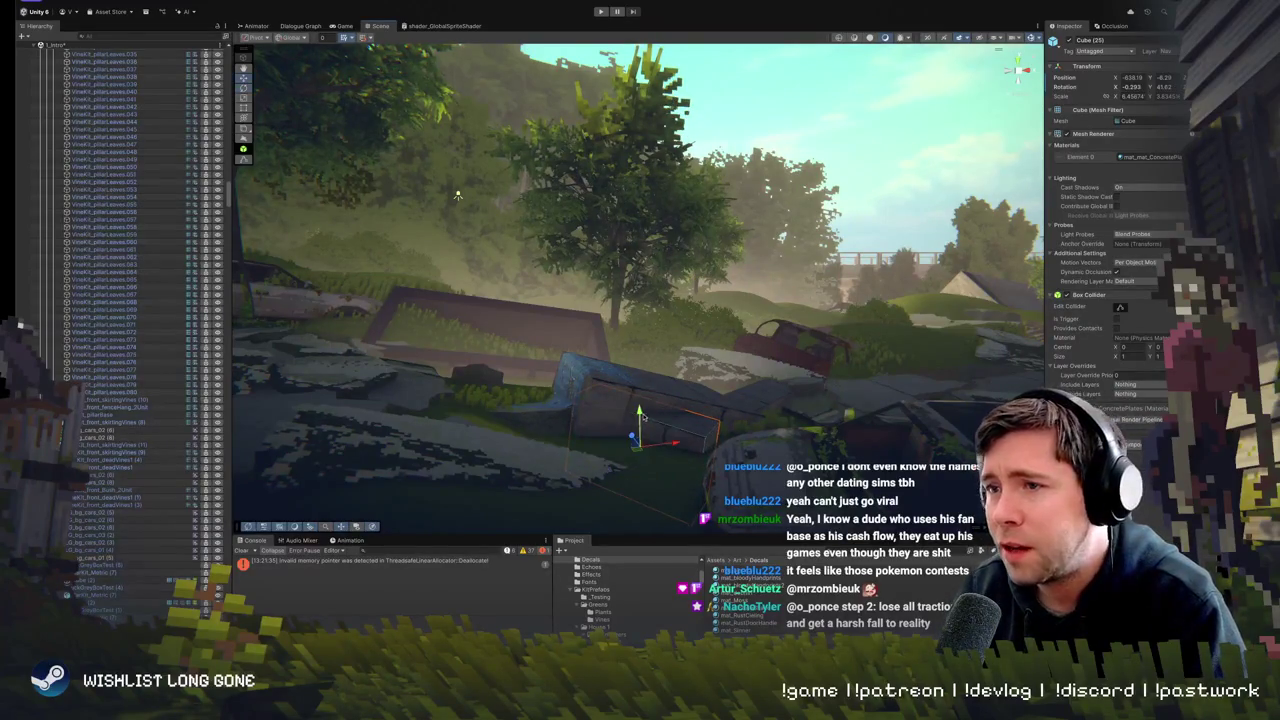
left_click_drag(641, 404, 670, 420)
left_click(600, 11)
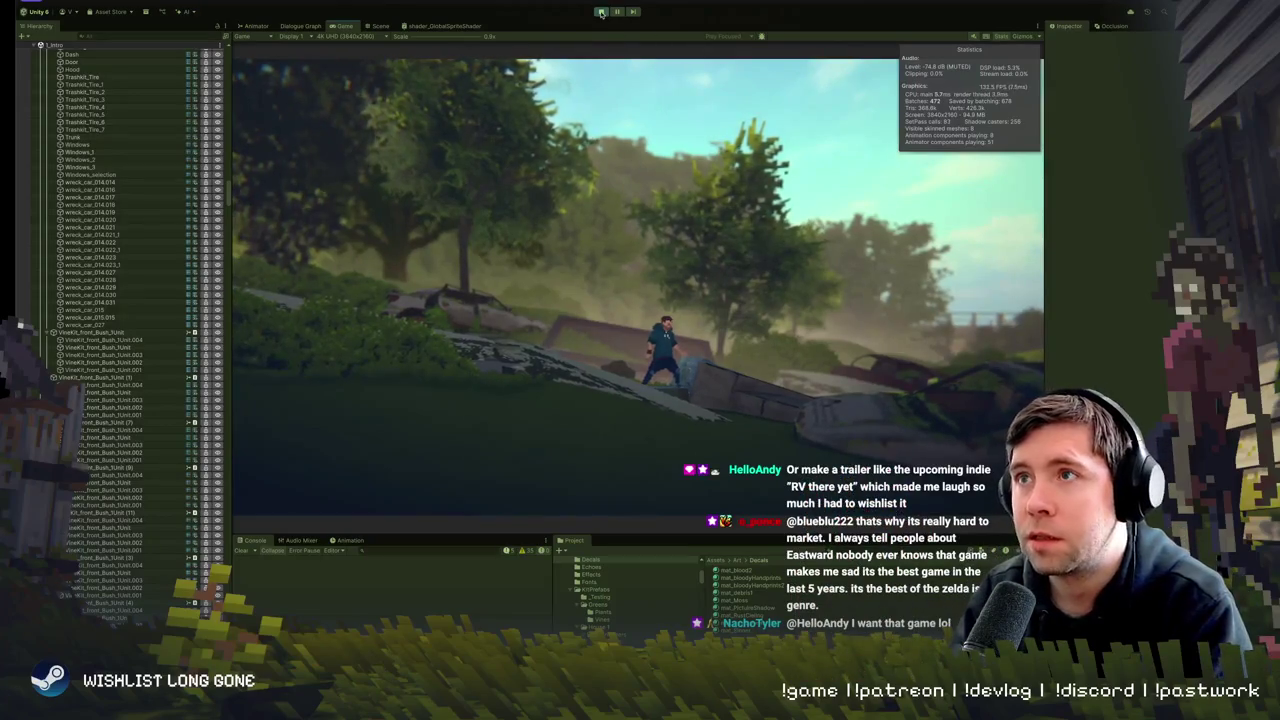
key("ctrl+p")
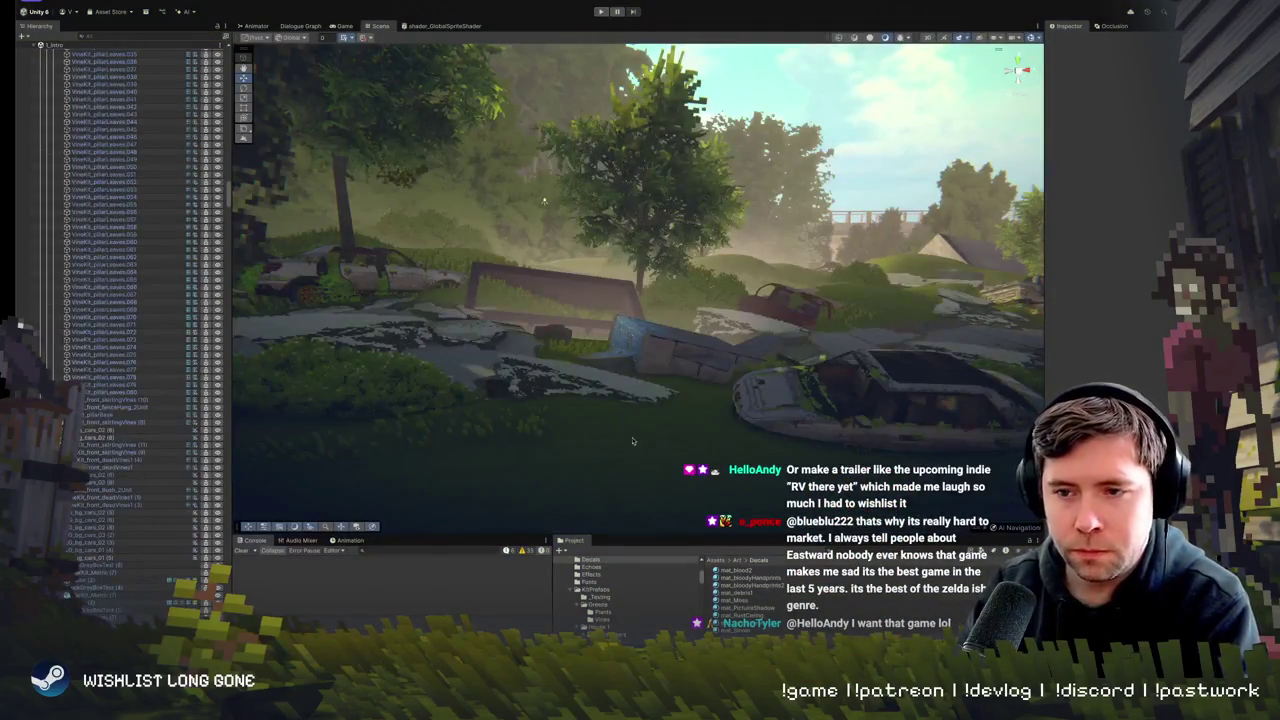
- Select the blue tarp together with Cube (25) and the other concrete blocks, and frame them
scroll(681, 375, "up", 5)
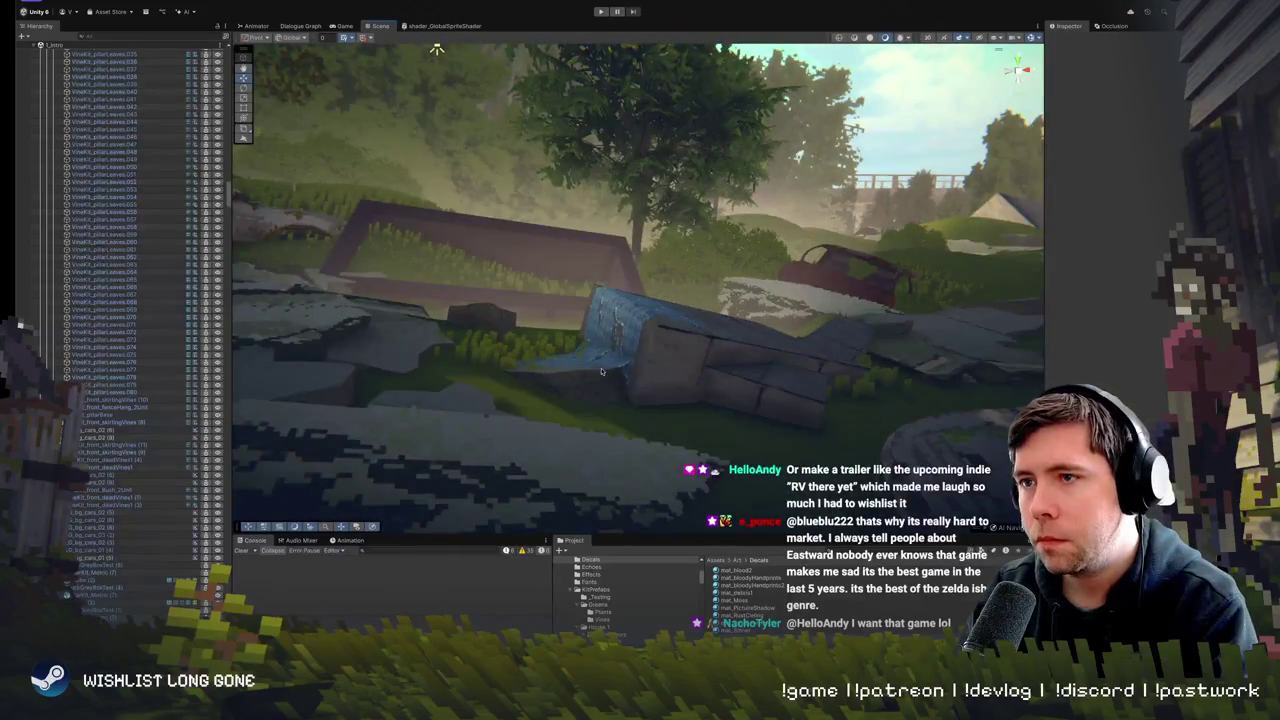
left_click(601, 371)
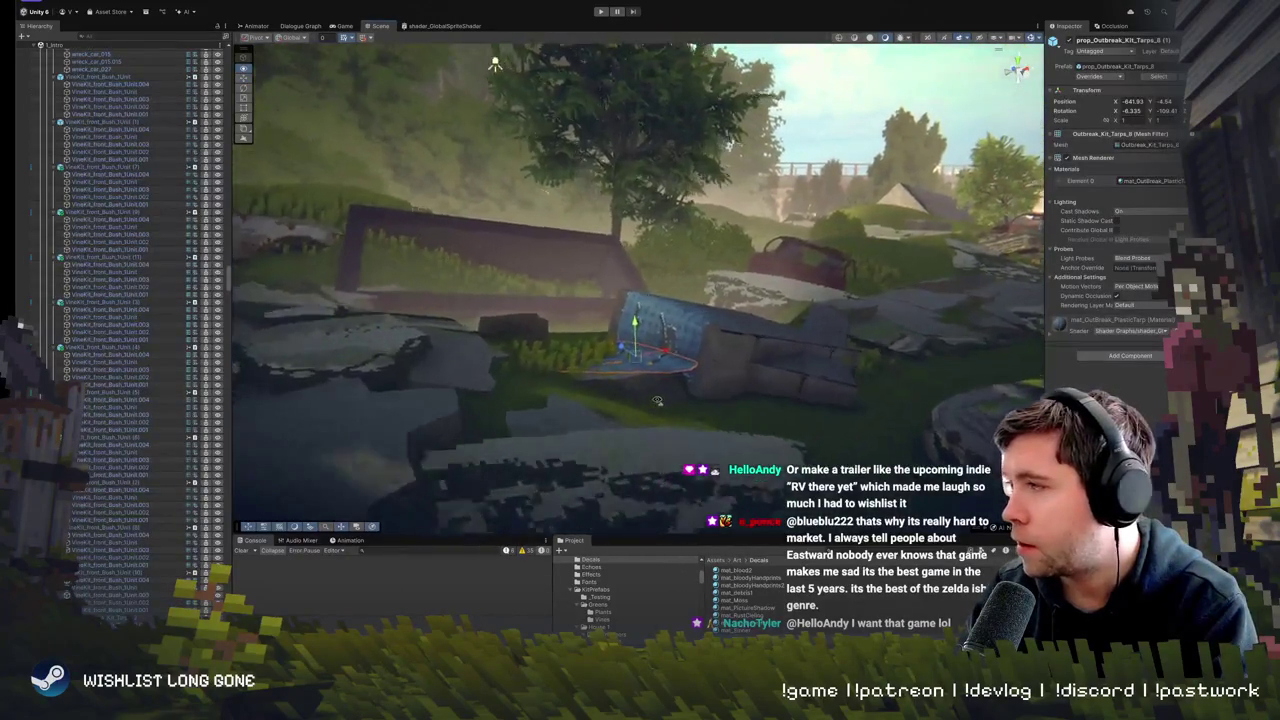
left_click(624, 335, "shift")
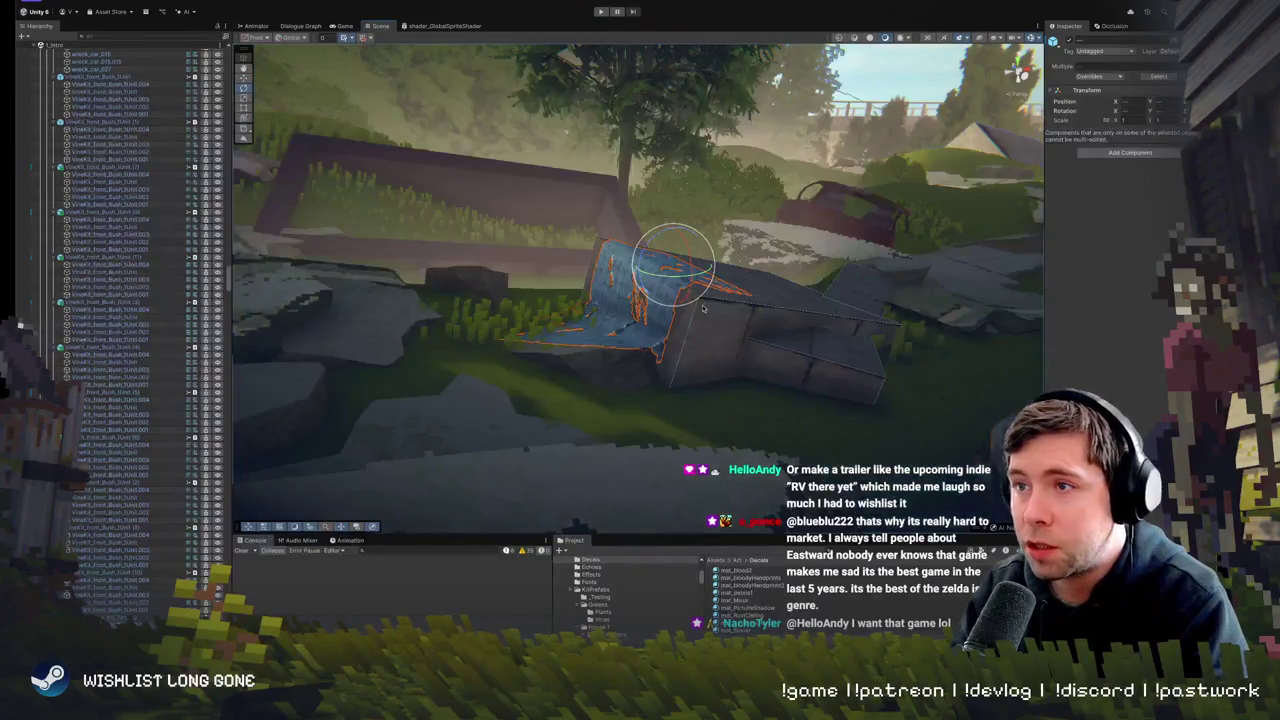
scroll(694, 331, "down", 3)
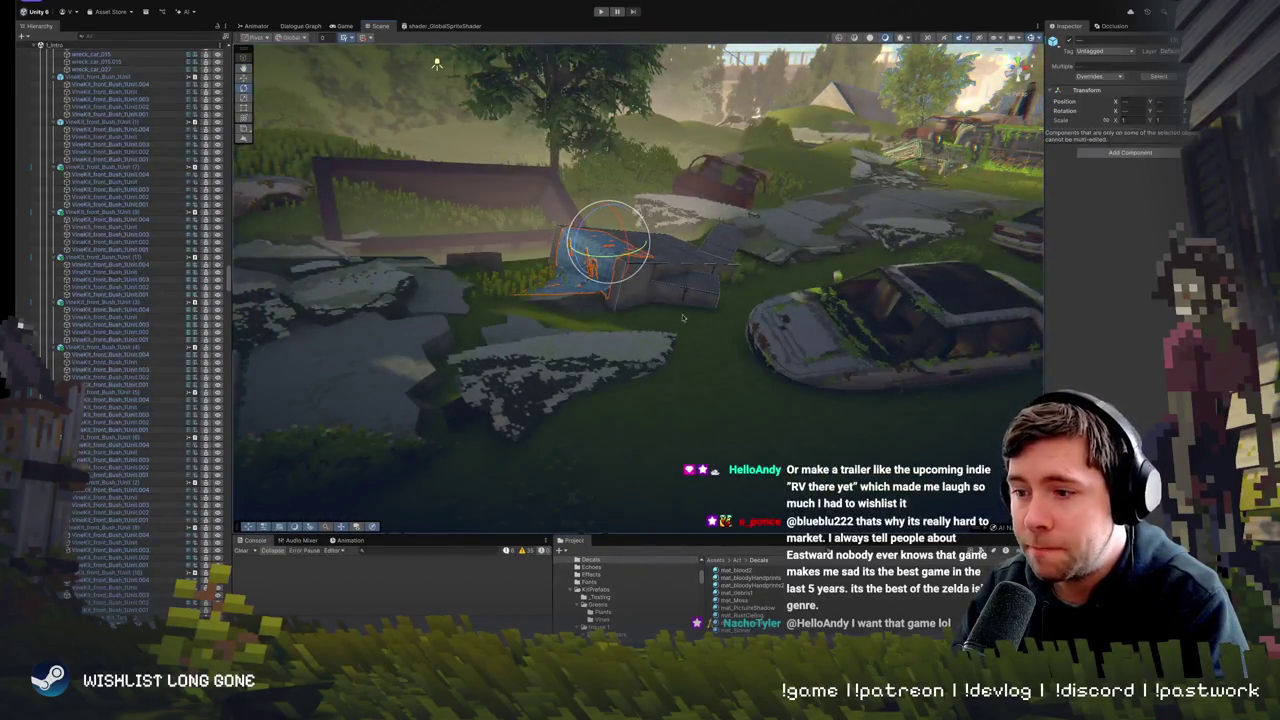
left_click(690, 298)
left_click(695, 266, "shift")
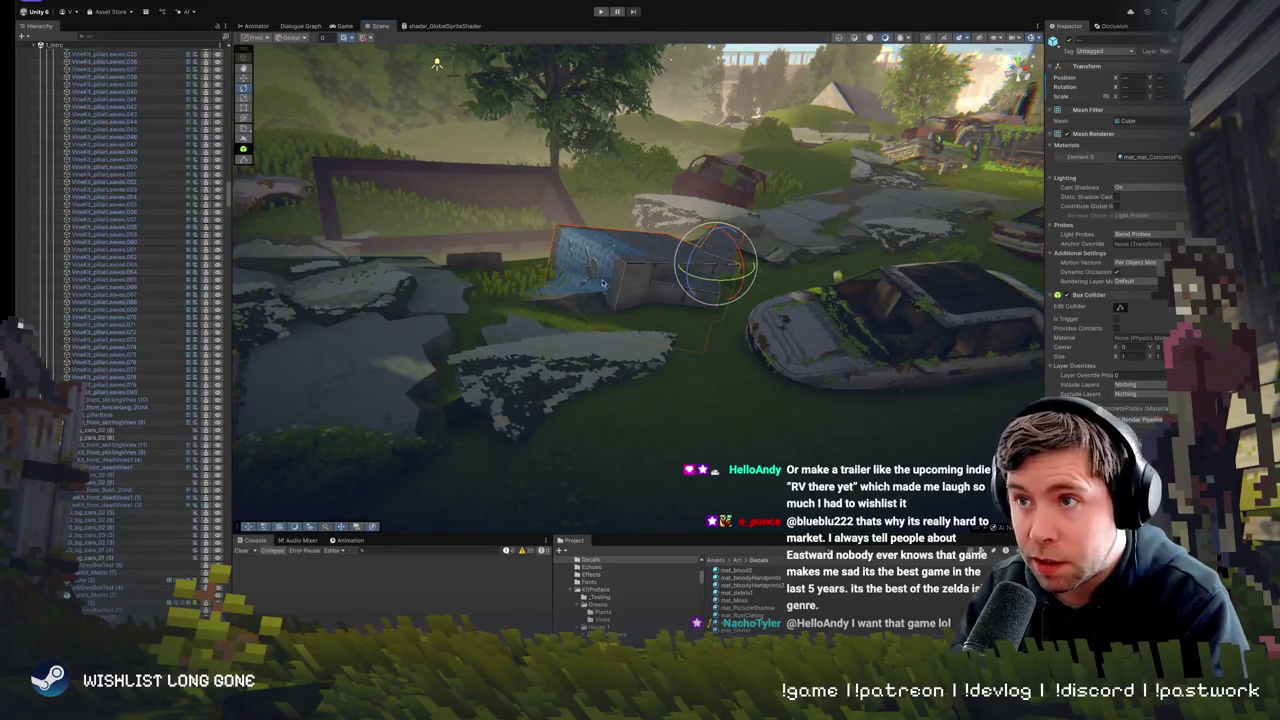
left_click(600, 283, "shift")
key("f")
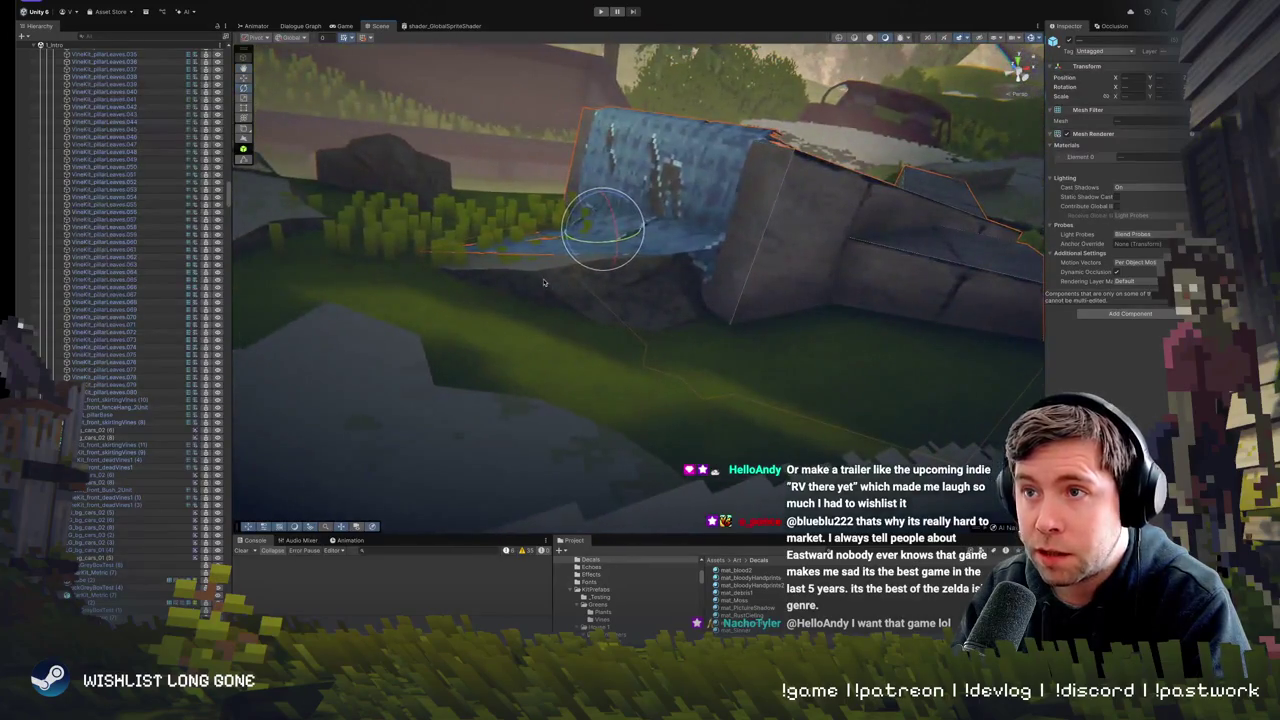
- Add the remaining pieces to the group, view it top-down, and switch to Rotate
left_click(543, 283, "shift")
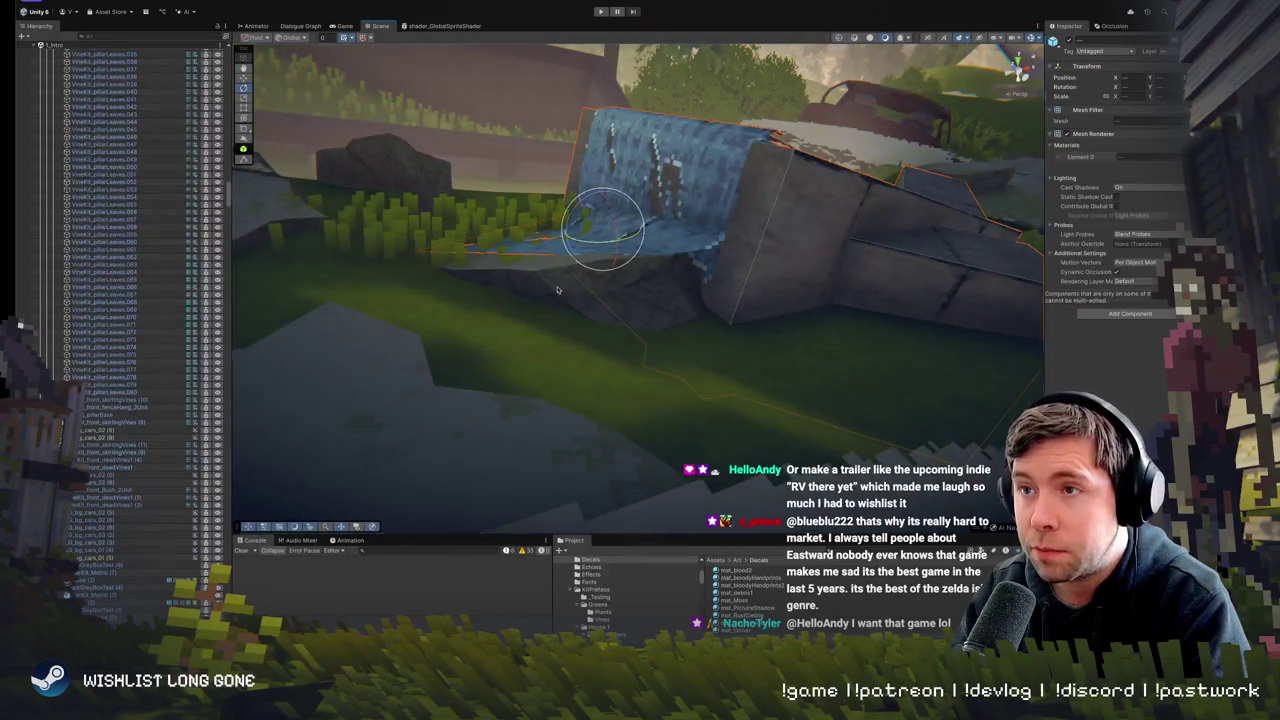
left_click(557, 290)
key("f")
left_click_drag(645, 214, 578, 297)
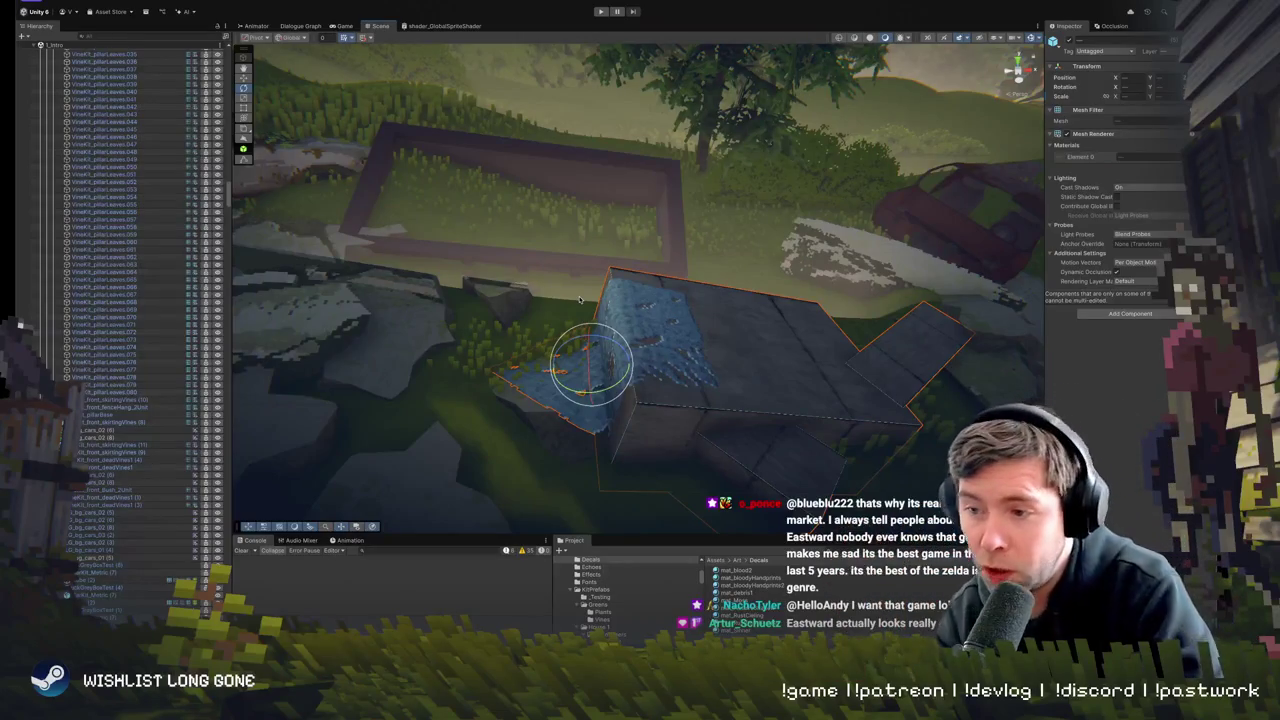
mouse_move(579, 299)
left_mouse_down()
mouse_move(756, 364)
mouse_move(730, 402)
mouse_move(646, 372)
mouse_move(572, 275)
left_mouse_up()
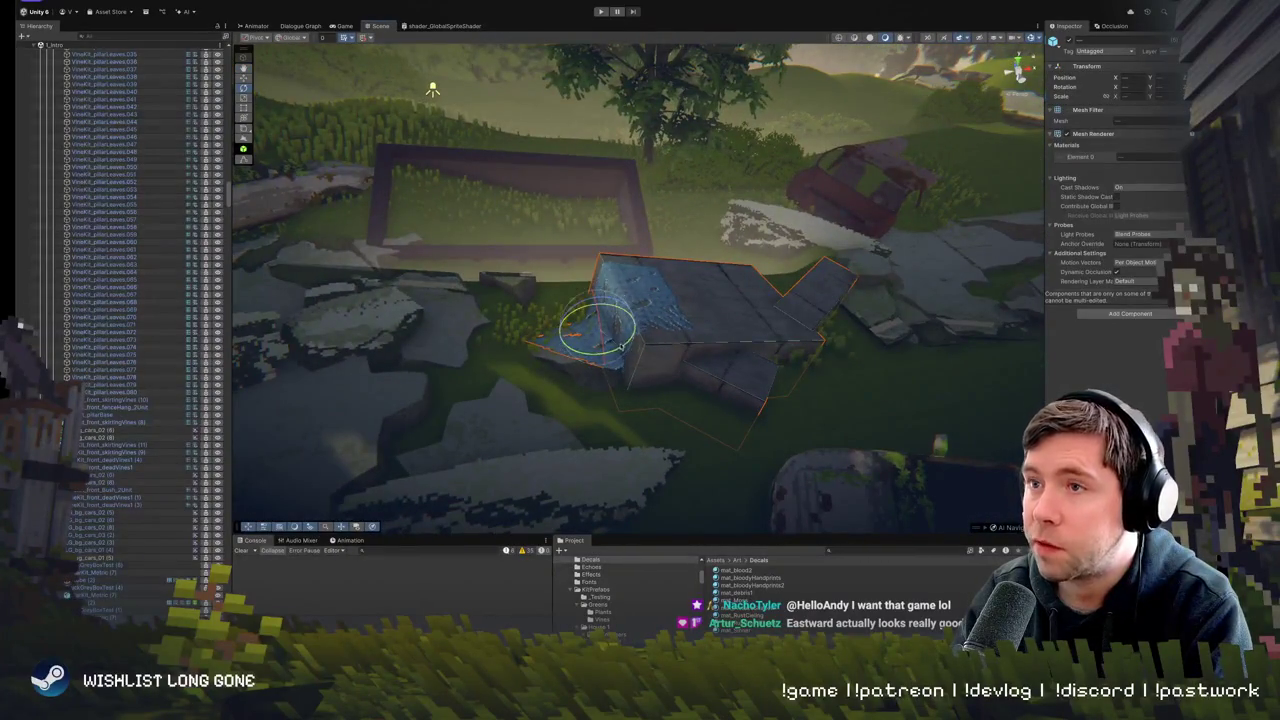
key("e")
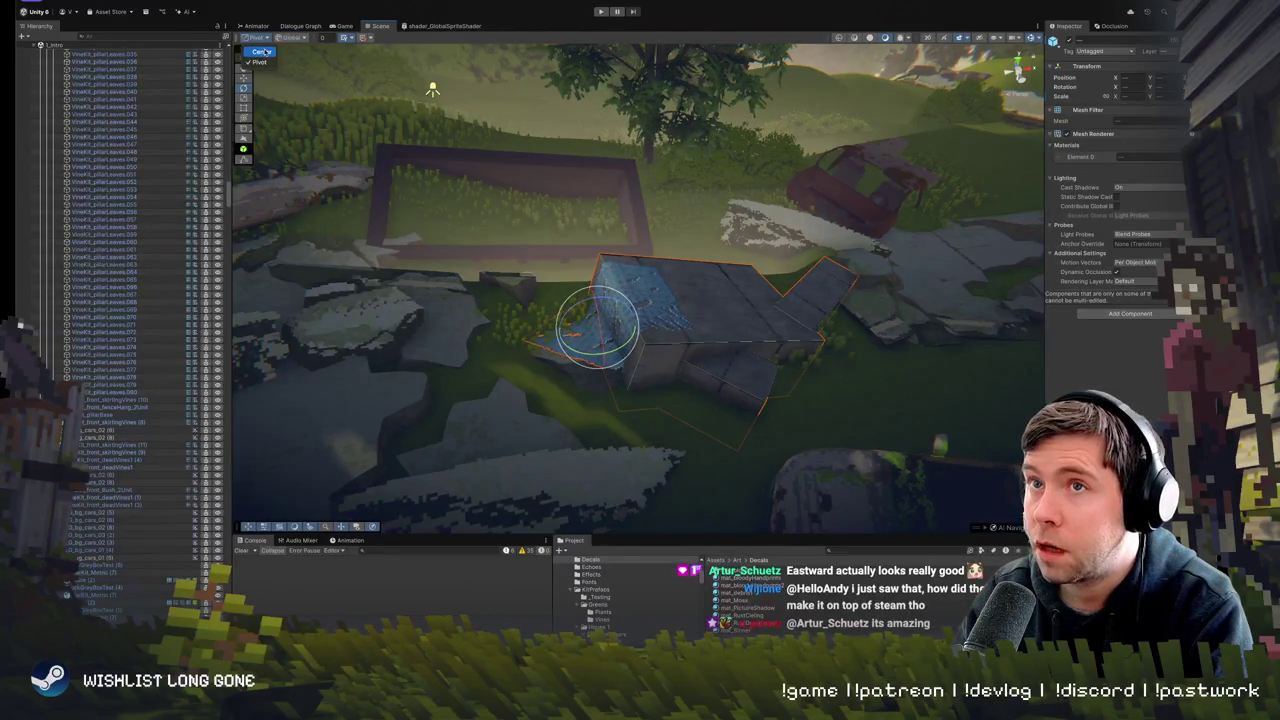
left_click(262, 50)
- Spin the tarp and blocks around their vertical axis, then deselect and pull back
mouse_move(704, 368)
left_mouse_down()
mouse_move(735, 362)
mouse_move(691, 311)
left_mouse_up()
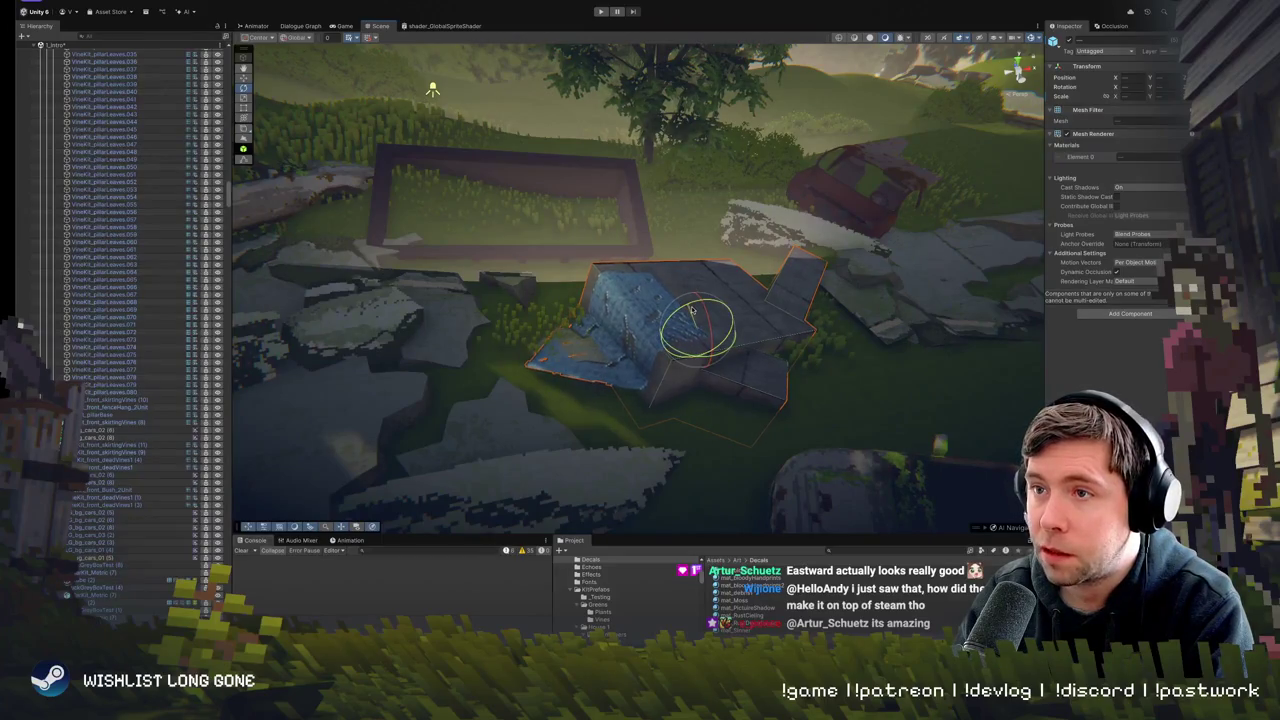
left_click(540, 347)
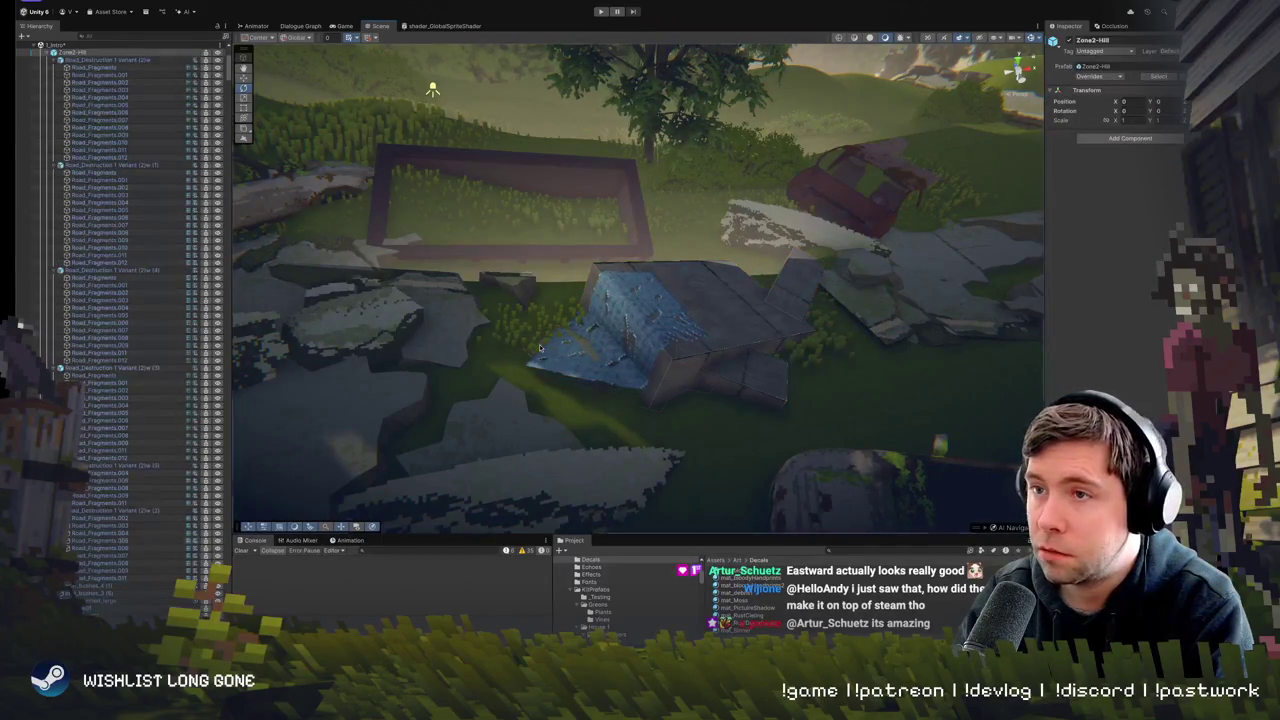
left_click(585, 372)
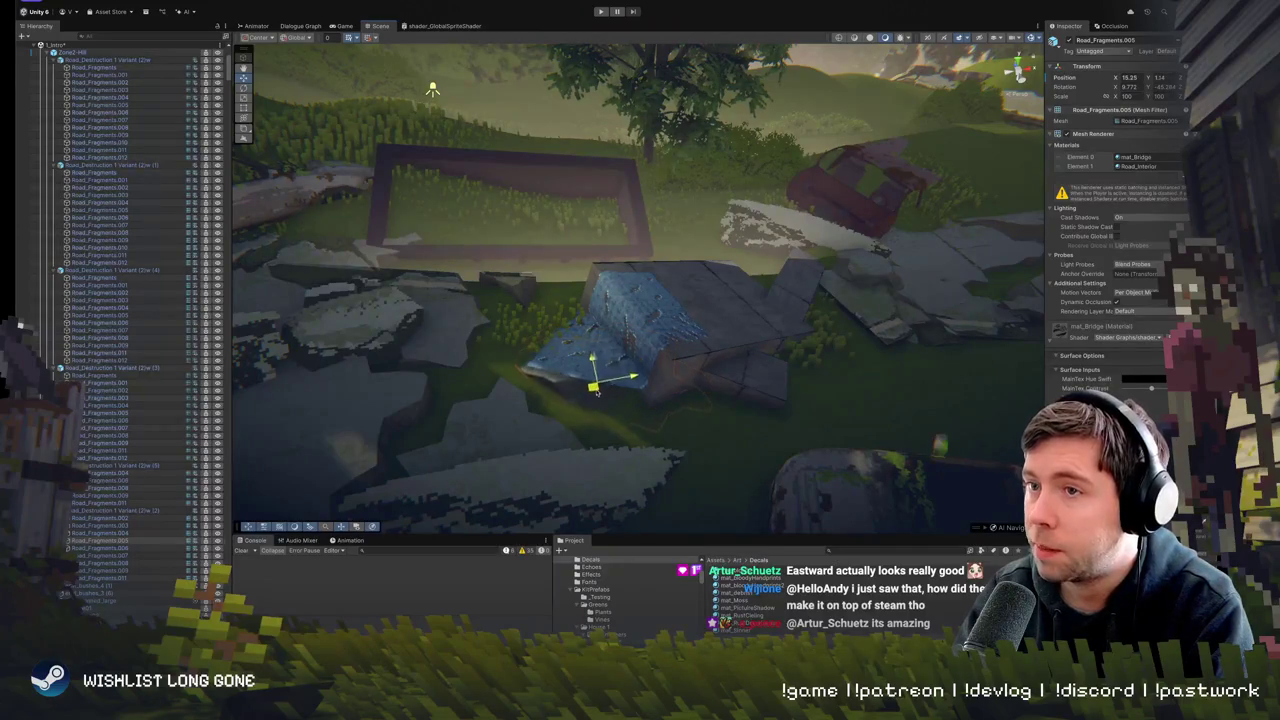
mouse_move(596, 402)
left_mouse_down()
mouse_move(650, 357)
mouse_move(620, 334)
left_mouse_up()
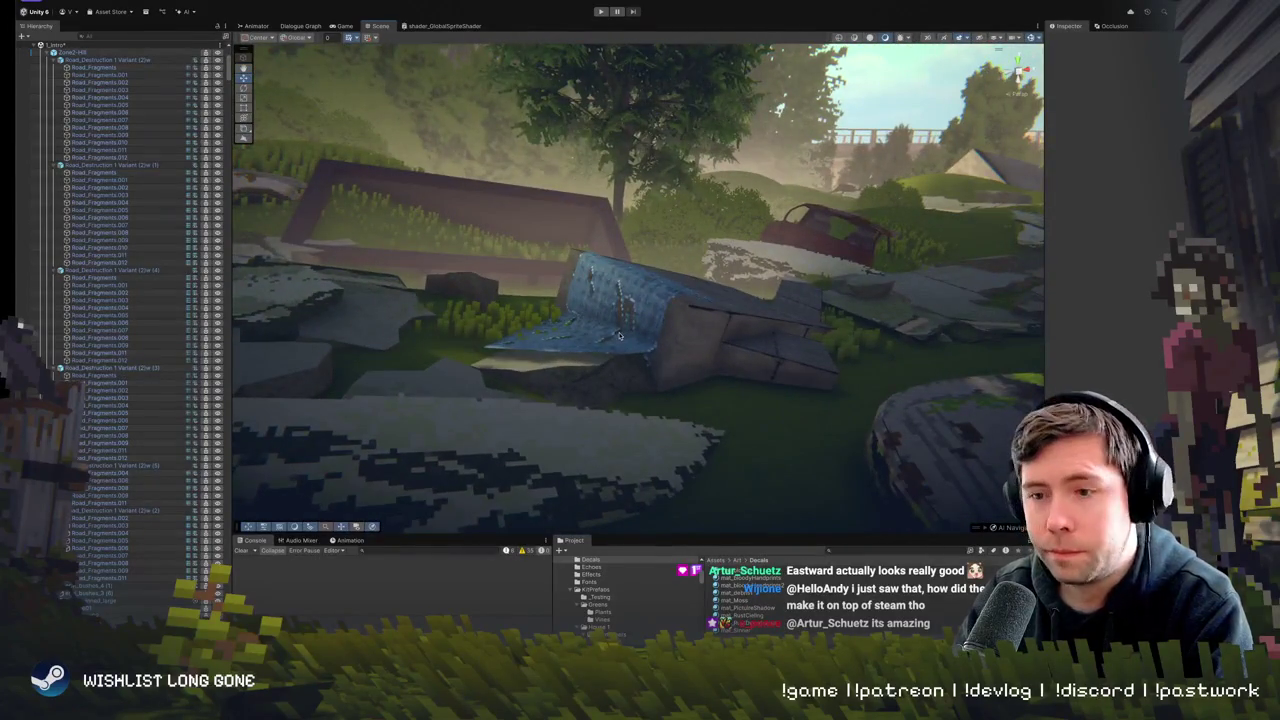
left_click_drag(607, 379, 552, 333)
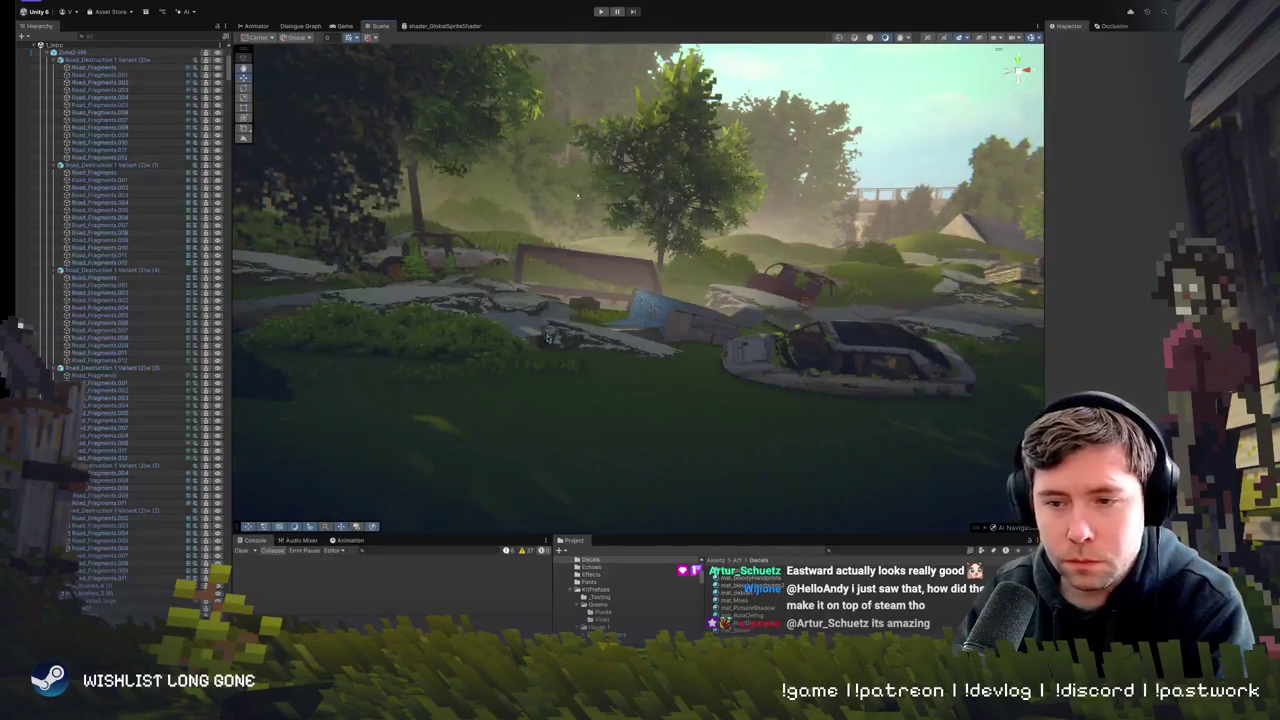
- Fly down toward the wrecks and lower the blue tarp to Y -4.44
mouse_move(490, 467)
left_mouse_down()
mouse_move(528, 364)
mouse_move(602, 382)
mouse_move(595, 400)
left_mouse_up()
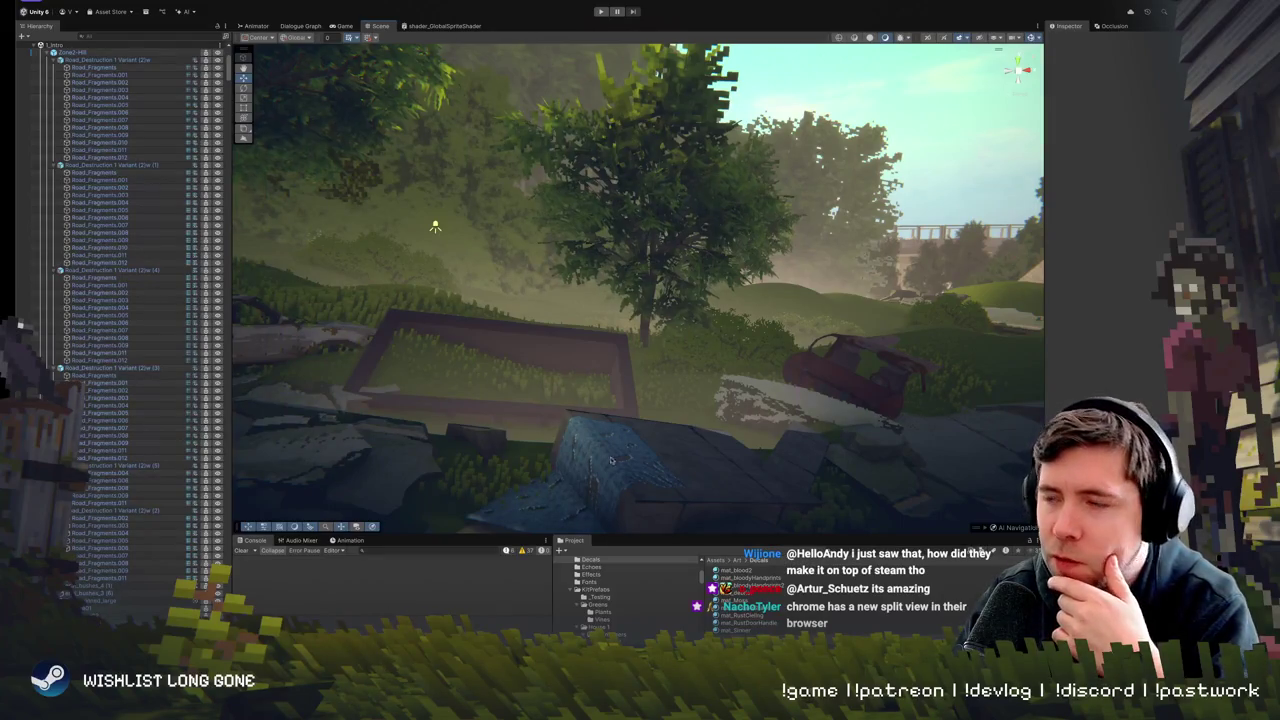
mouse_move(518, 518)
left_mouse_down()
mouse_move(636, 390)
mouse_move(660, 399)
left_mouse_up()
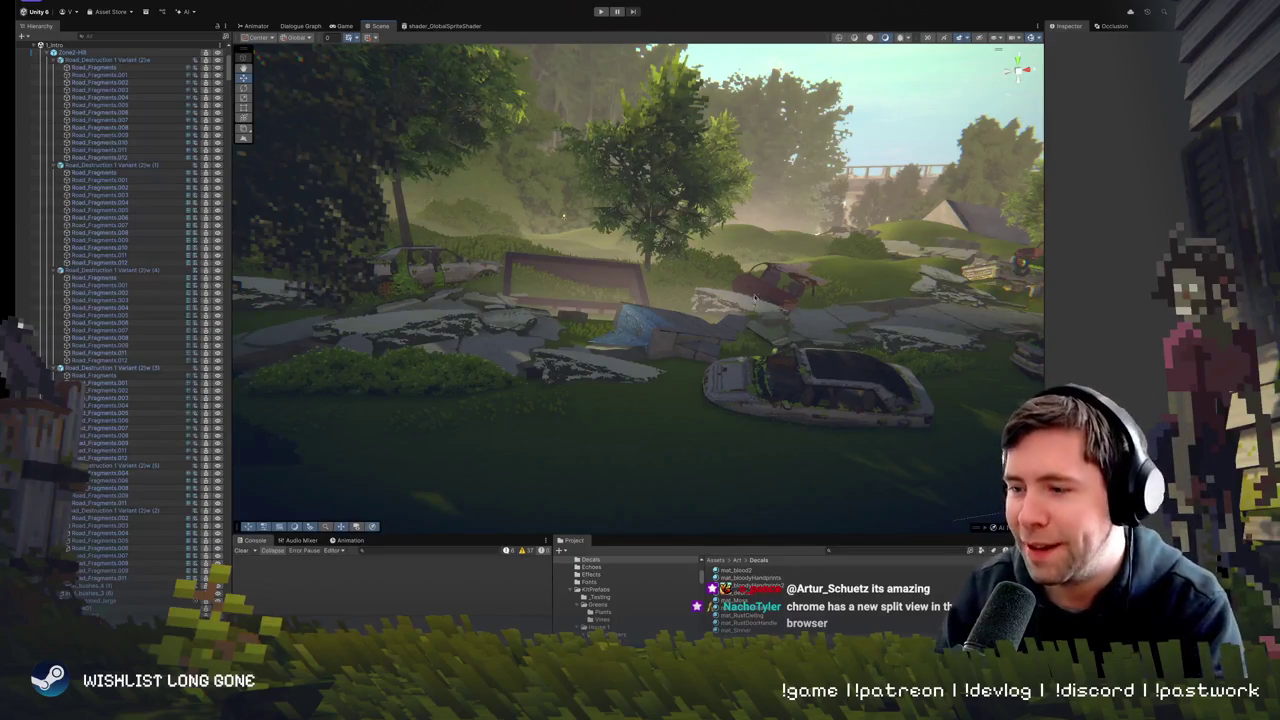
left_click_drag(724, 330, 720, 313)
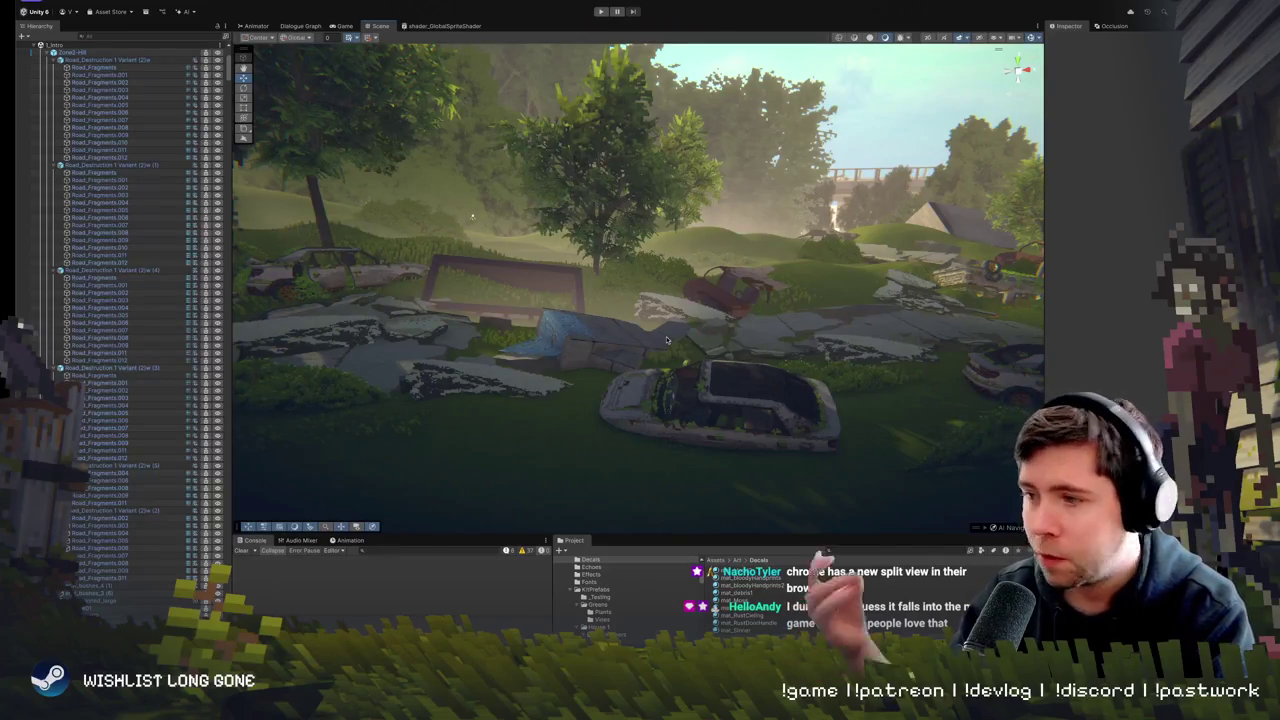
left_click_drag(775, 273, 754, 314)
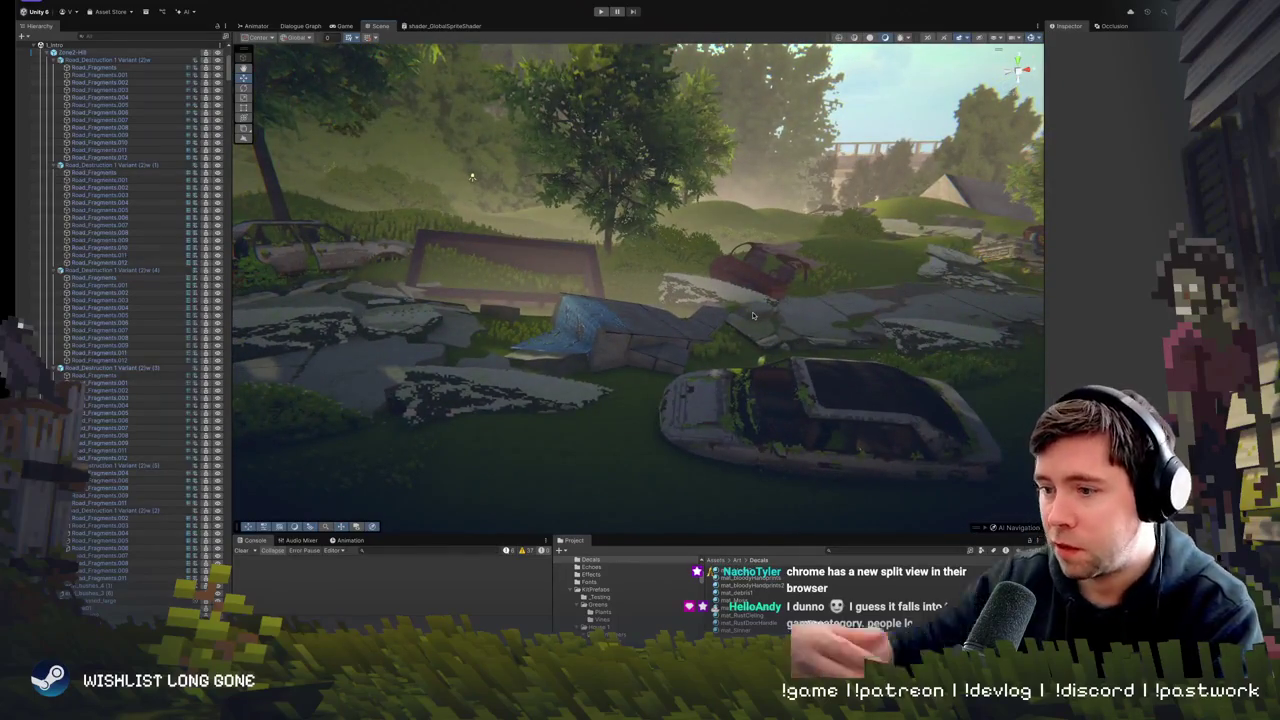
left_click_drag(741, 336, 728, 337)
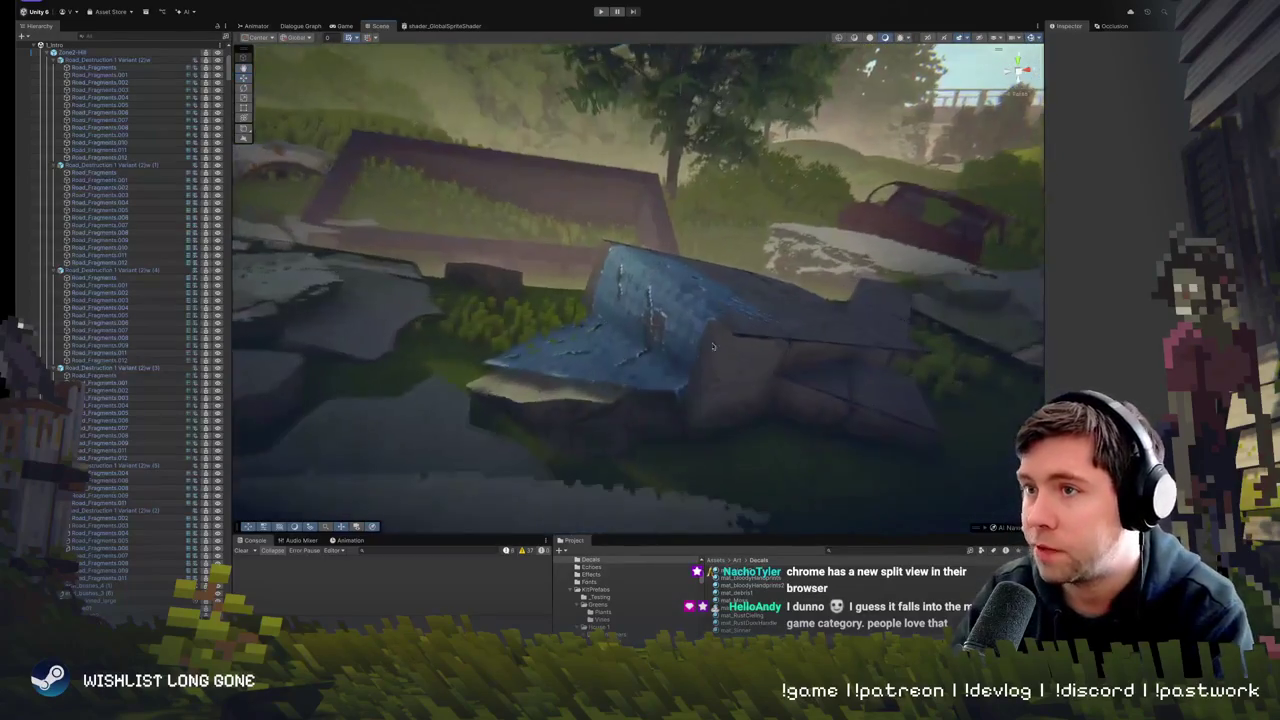
left_click(613, 356)
mouse_move(578, 316)
left_mouse_down()
mouse_move(582, 331)
mouse_move(564, 322)
mouse_move(751, 357)
mouse_move(570, 302)
left_mouse_up()
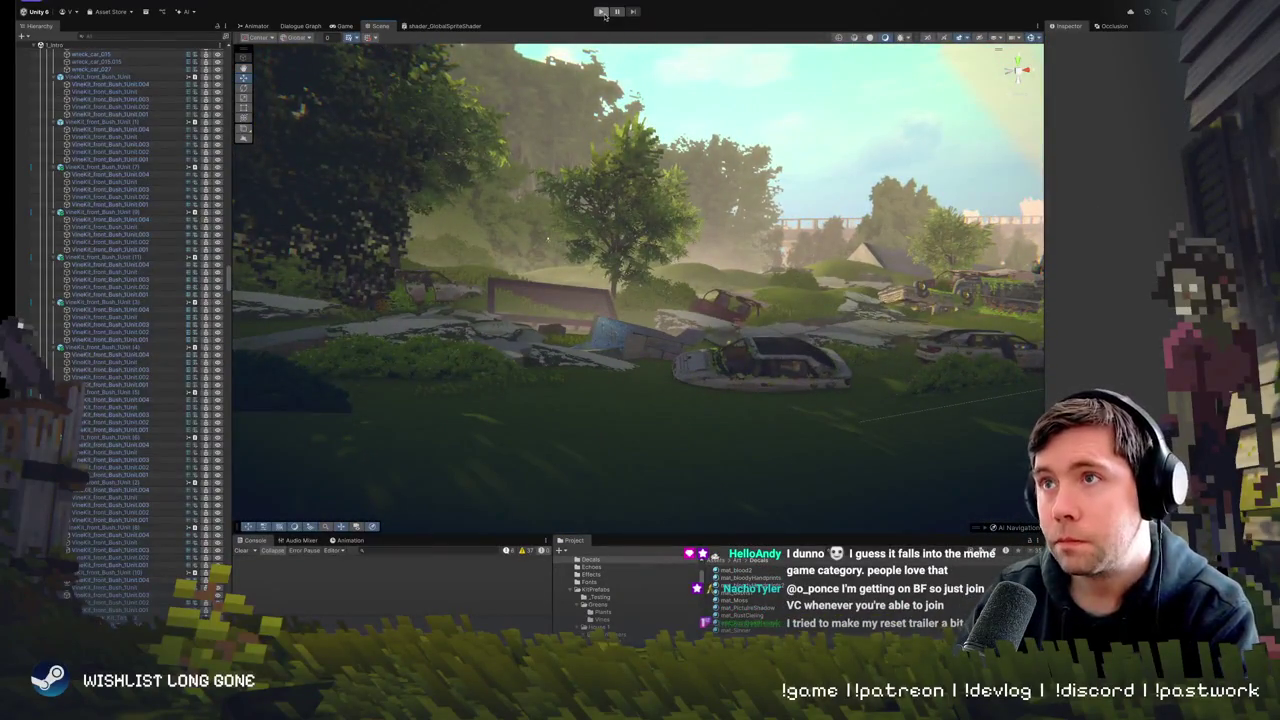
- Play-test the scene near the tarp, stop, and select the Cube (24) block
left_click(601, 11)
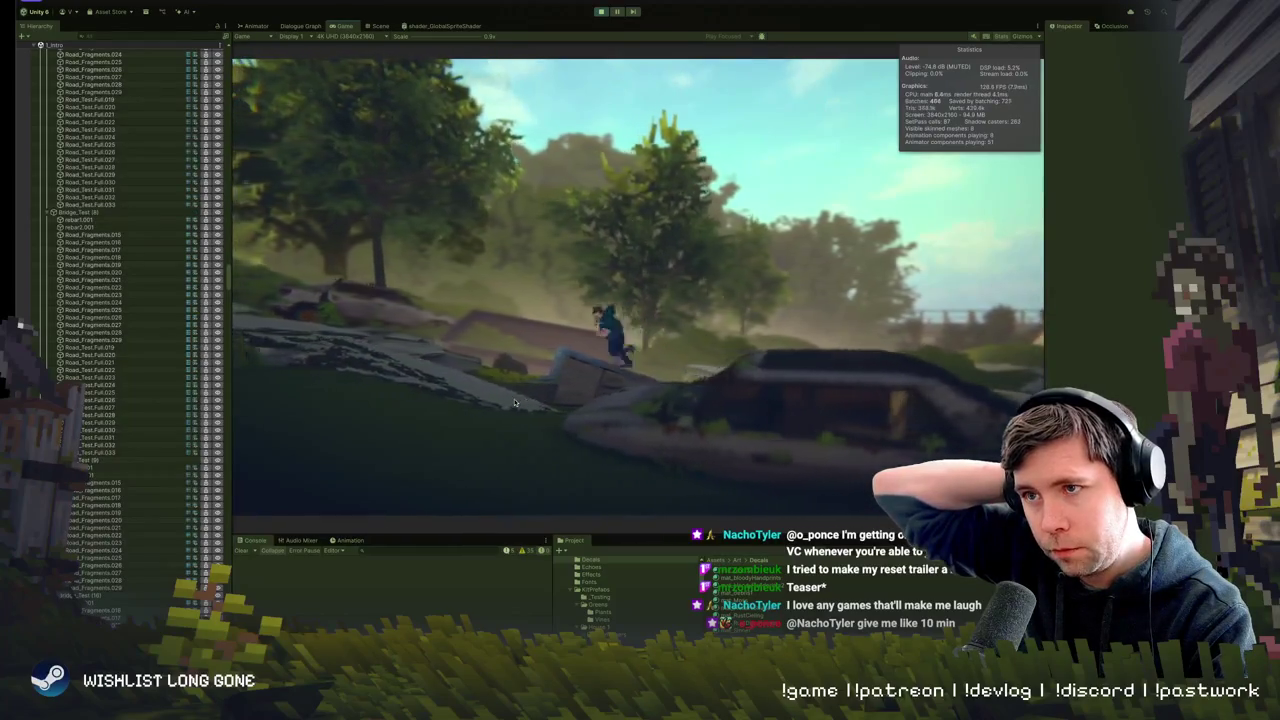
left_click(600, 11)
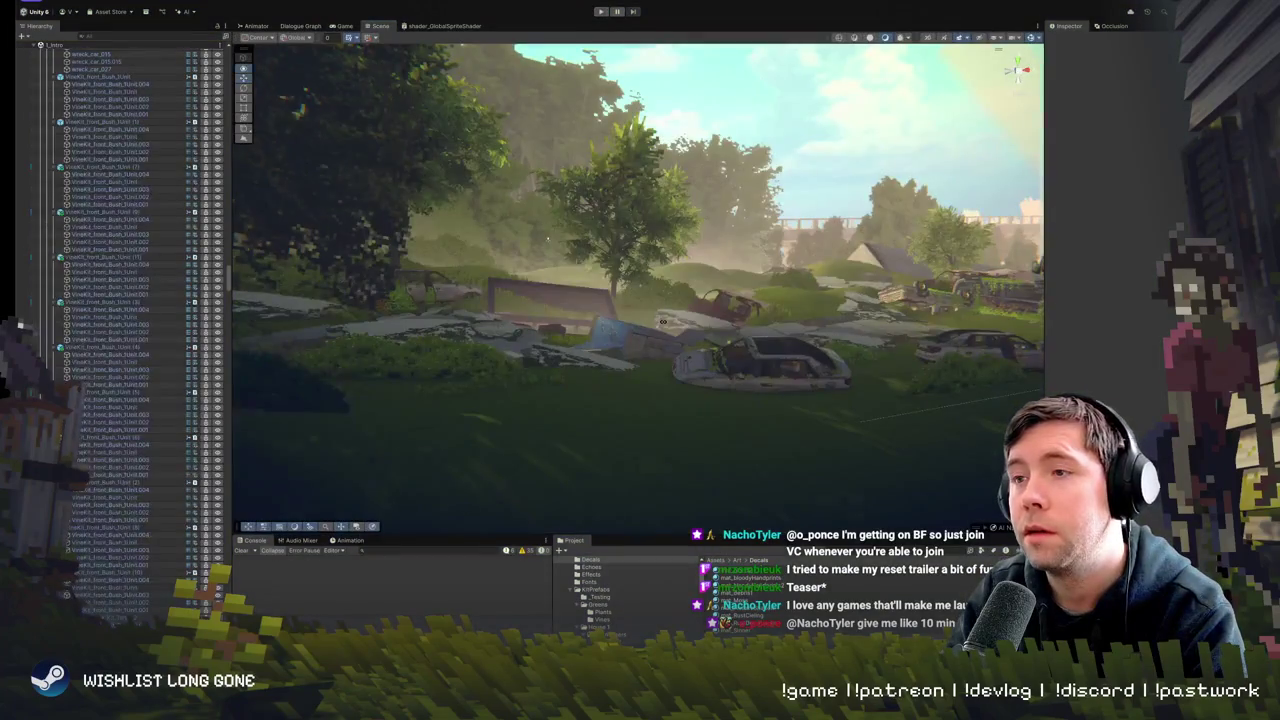
scroll(620, 420, "up", 5)
left_click(551, 498)
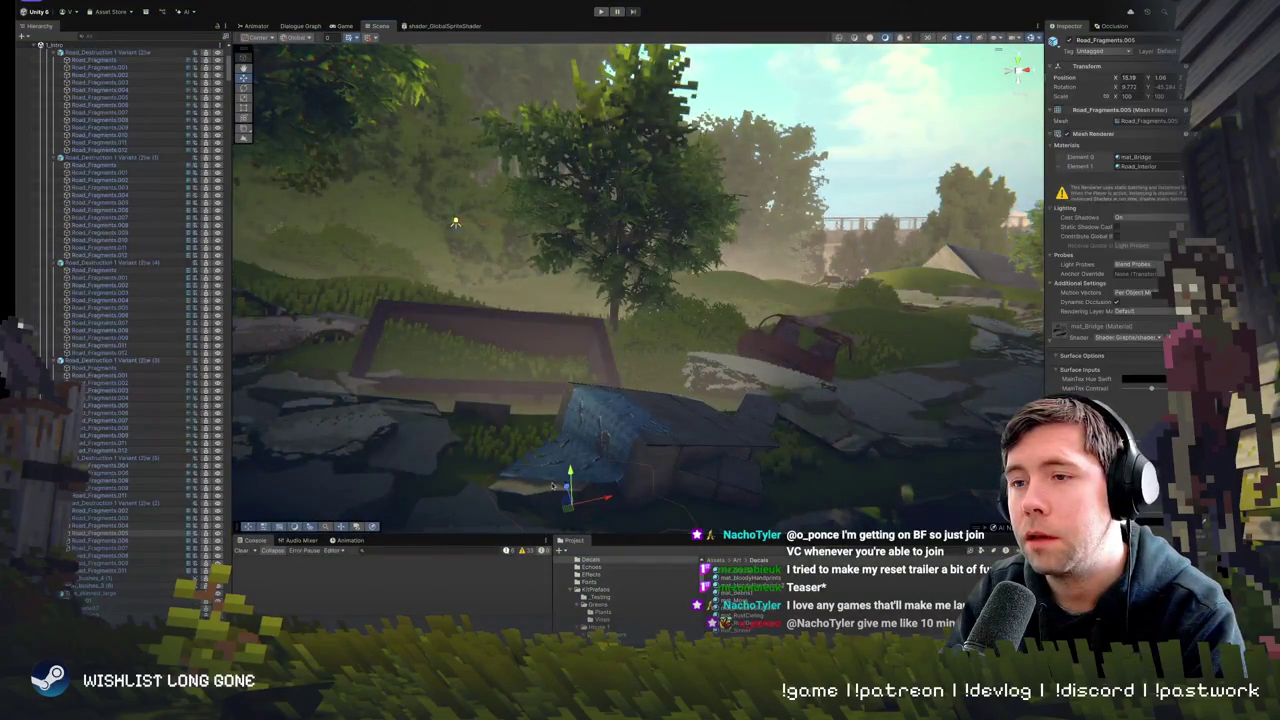
left_click(590, 412)
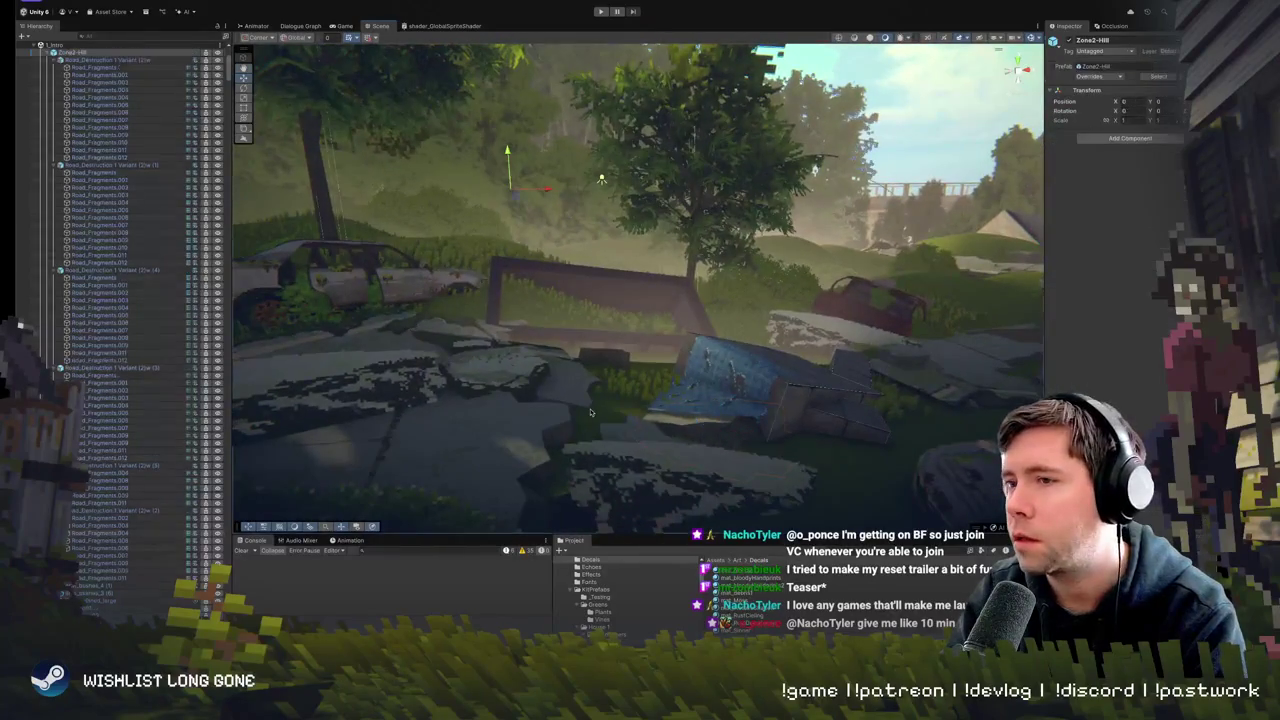
left_click(740, 384)
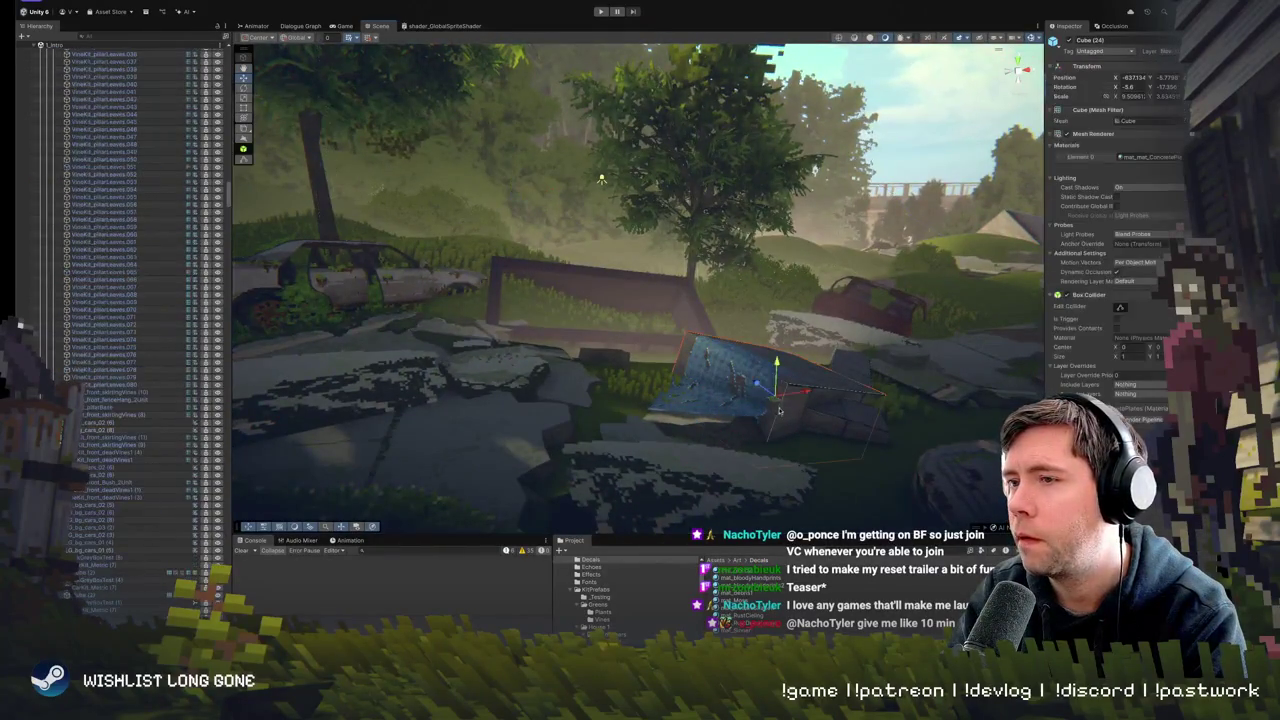
- Frame Cube (24) and rotate it to a slightly shallower tilt
key("f")
left_click_drag(670, 271, 666, 256)
key("w")
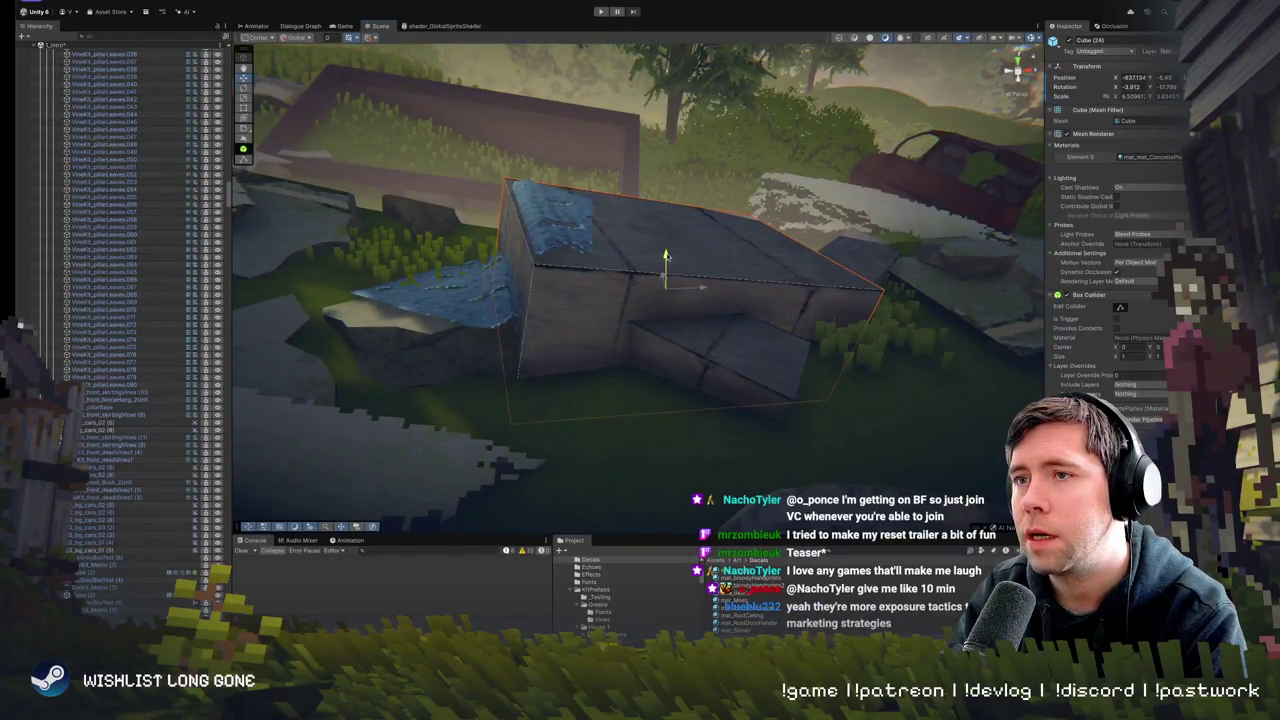
- Play-test the junkyard again, stop, and select the upright blue tarp
left_click(600, 11)
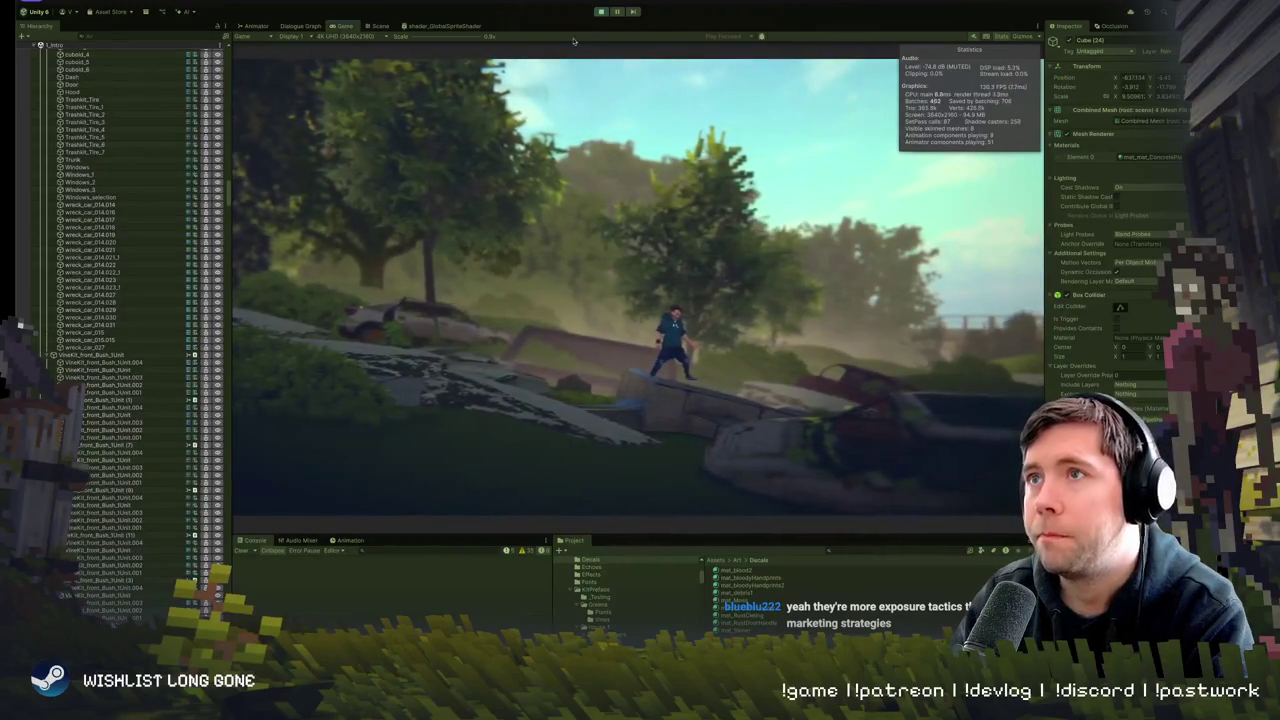
left_click(610, 13)
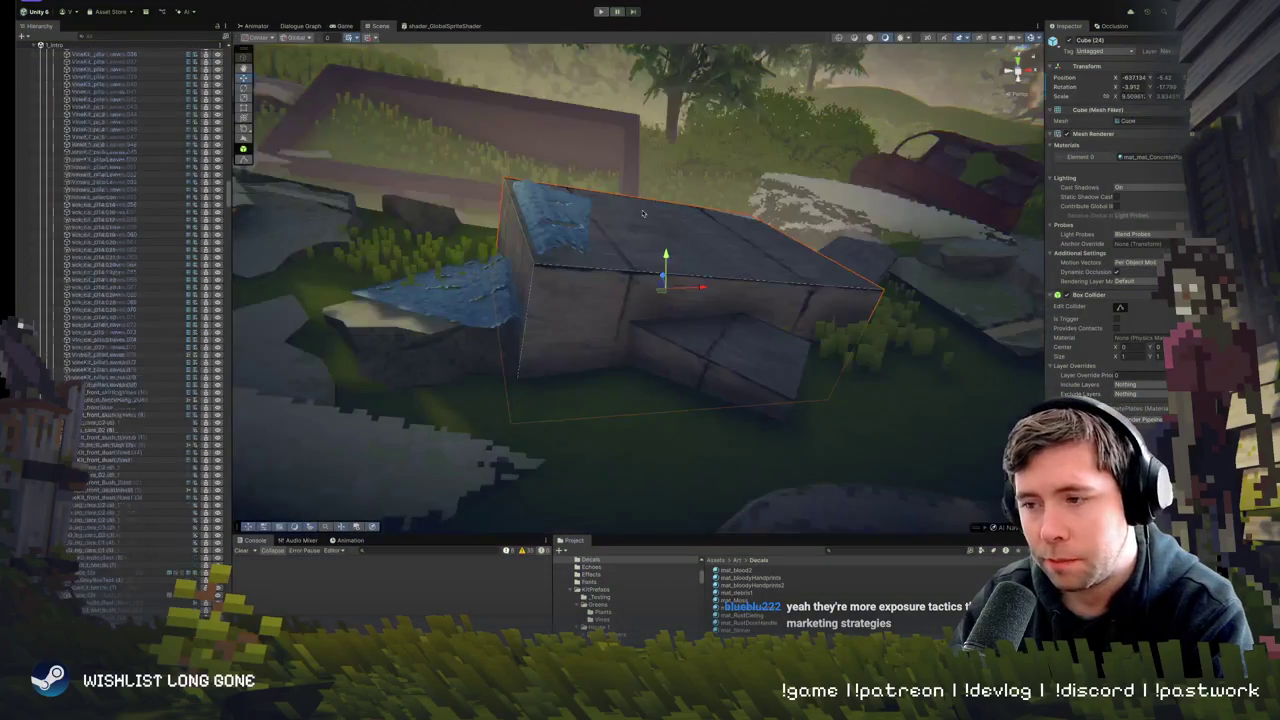
mouse_move(660, 380)
left_mouse_down()
mouse_move(695, 337)
mouse_move(731, 330)
left_mouse_up()
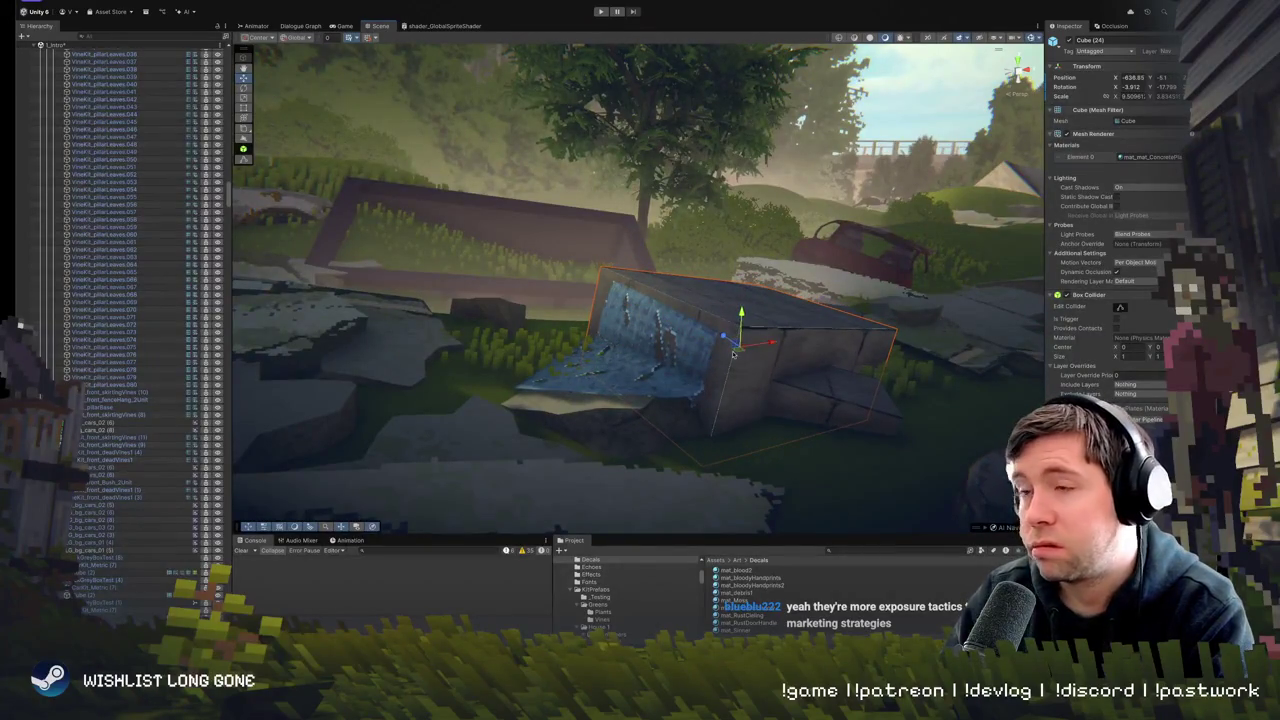
left_click(689, 341)
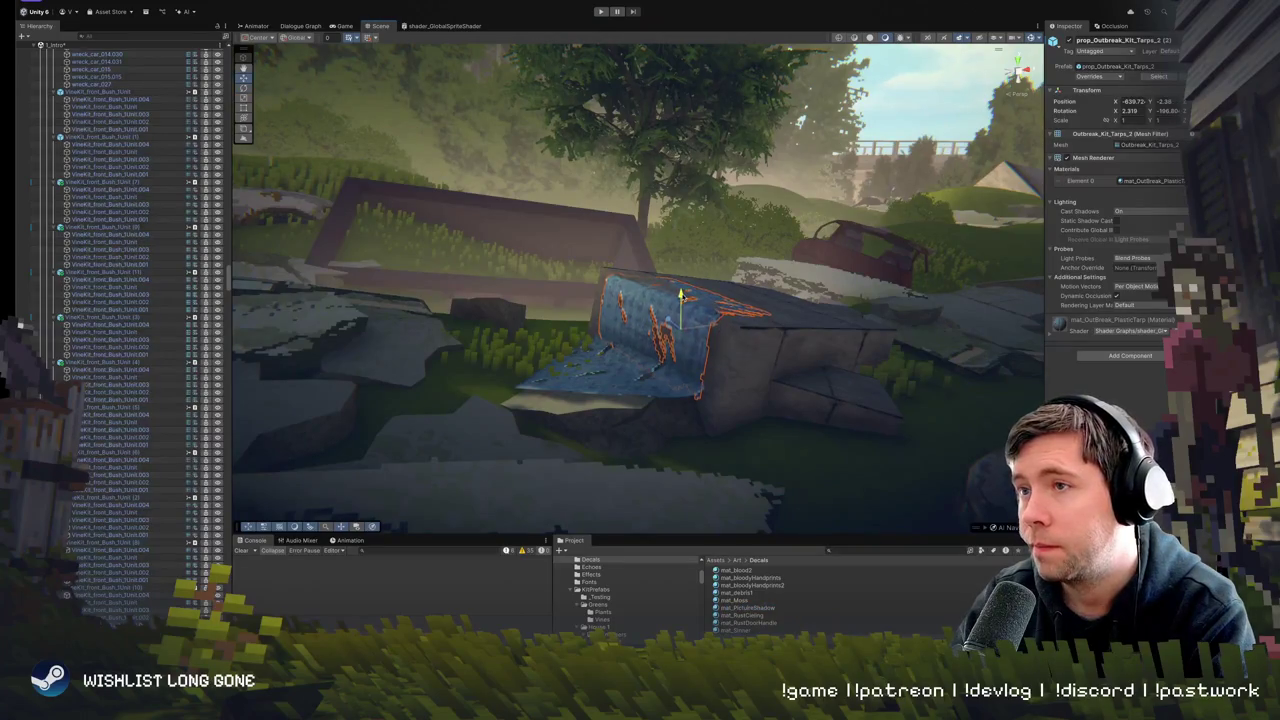
- Tilt the upright tarp slightly and lower the flat tarp on the ground a little
key("e")
left_click_drag(692, 312, 672, 316)
scroll(672, 316, "up", 3)
left_click(594, 337)
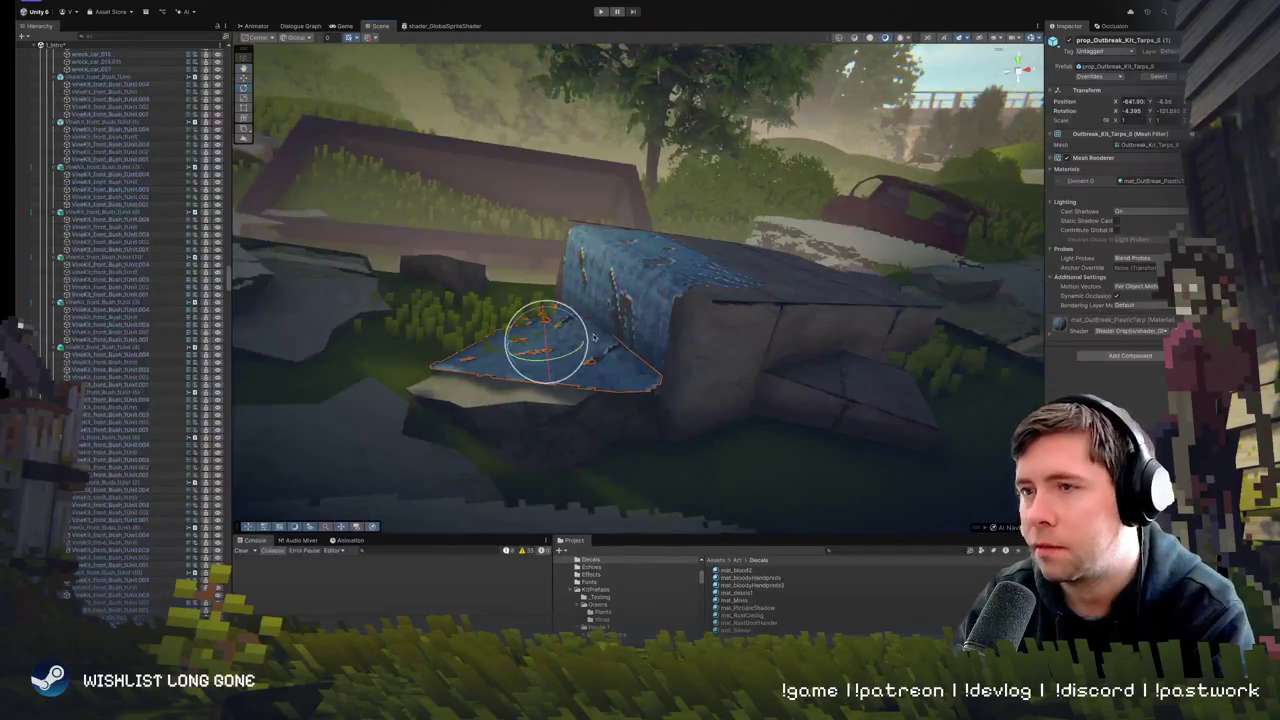
key("w")
left_click_drag(543, 312, 544, 316)
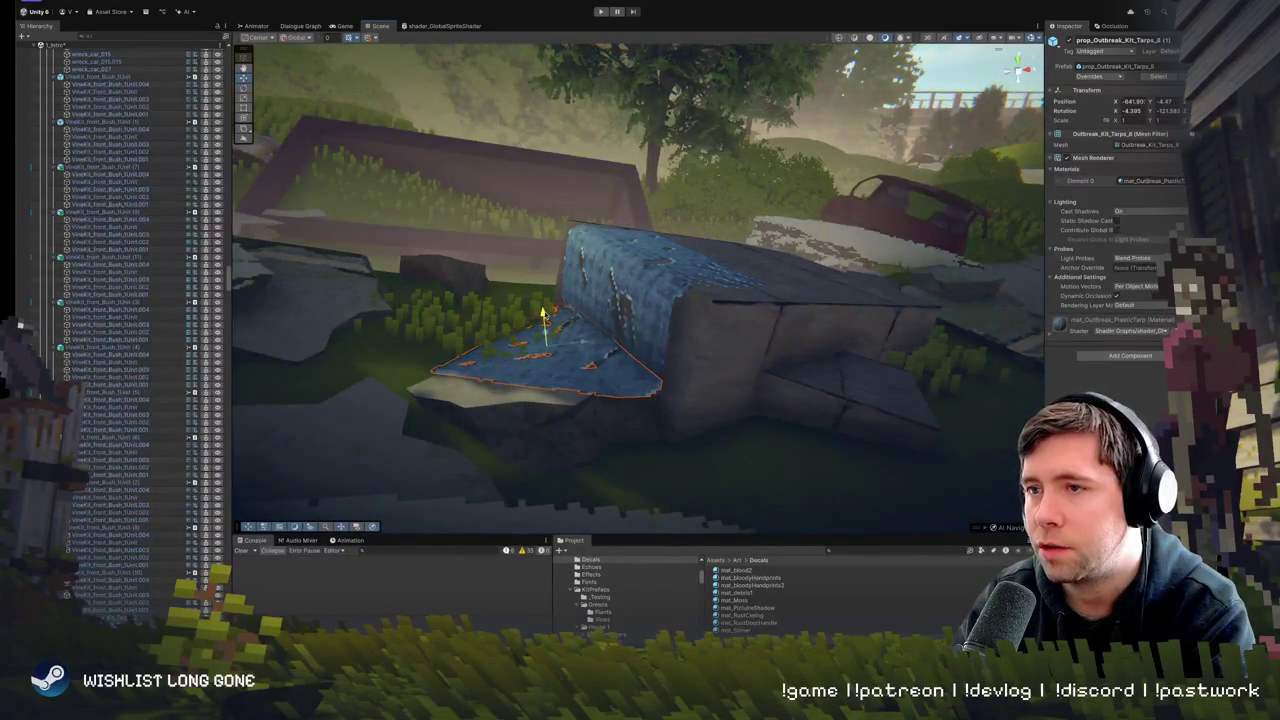
- Rotate both tarps together slightly, then clear the selection
left_click(603, 321)
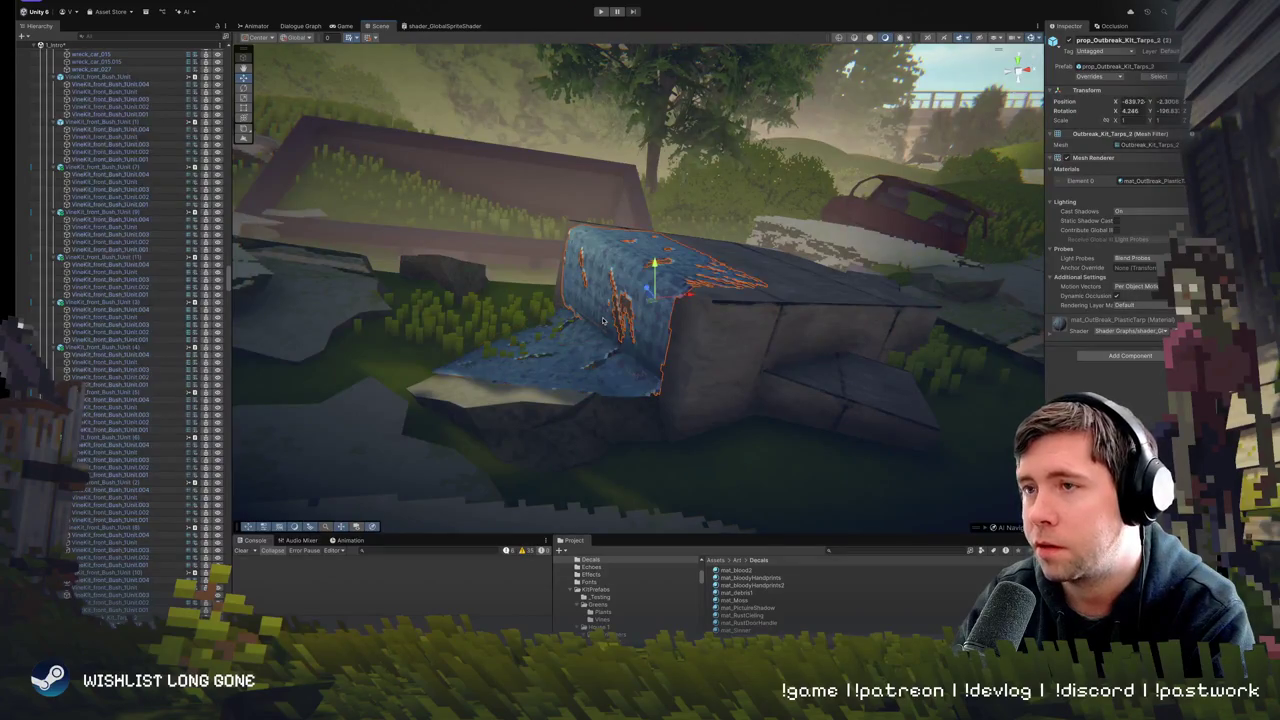
left_click(586, 360, "shift")
key("e")
left_click_drag(593, 346, 591, 335)
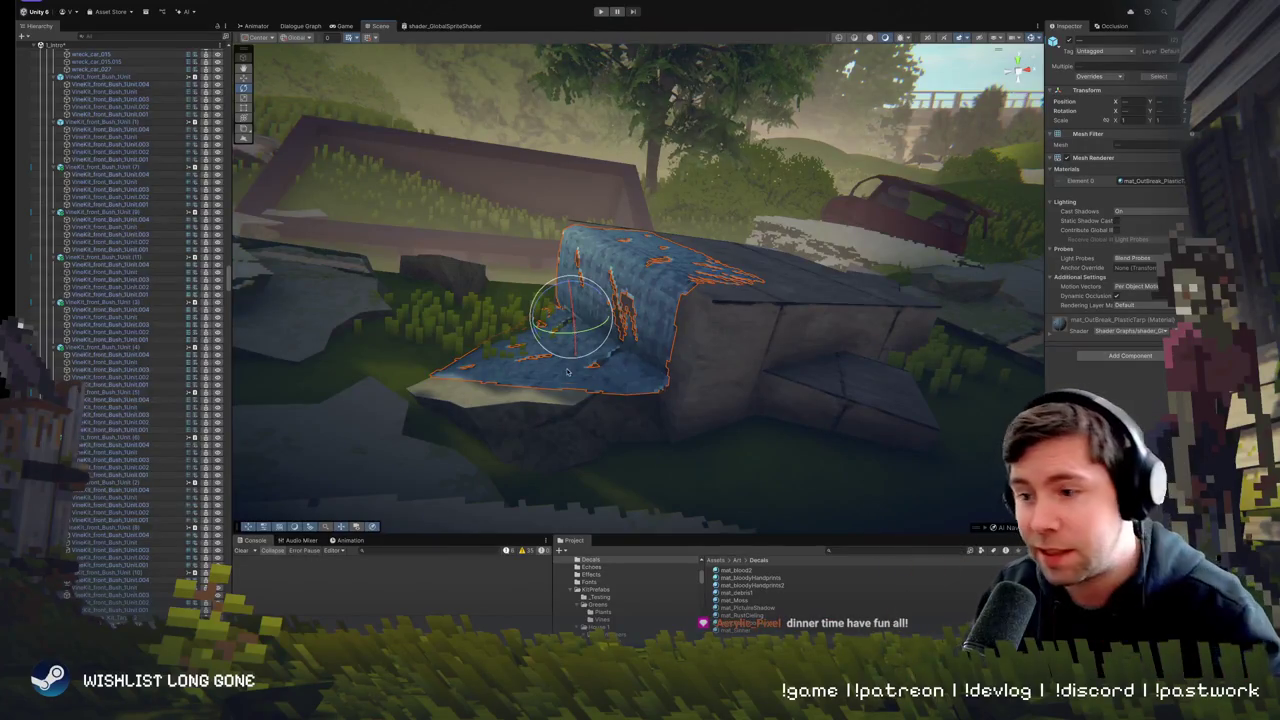
mouse_move(667, 318)
left_mouse_down()
mouse_move(849, 367)
mouse_move(609, 313)
left_mouse_up()
left_click(849, 367)
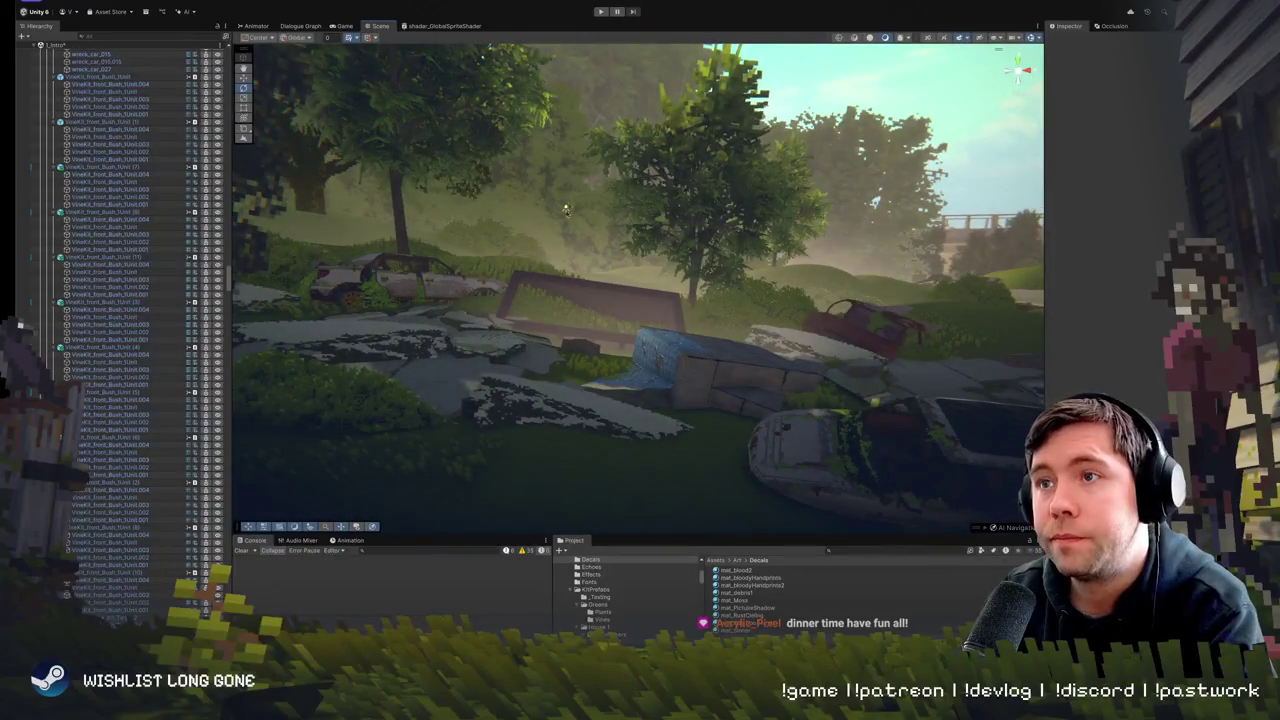
- Swing the spot light to aim toward the wreckage
left_click(566, 207)
mouse_move(566, 207)
left_mouse_down()
mouse_move(578, 272)
mouse_move(662, 190)
mouse_move(665, 207)
mouse_move(636, 220)
mouse_move(582, 162)
mouse_move(573, 195)
left_mouse_up()
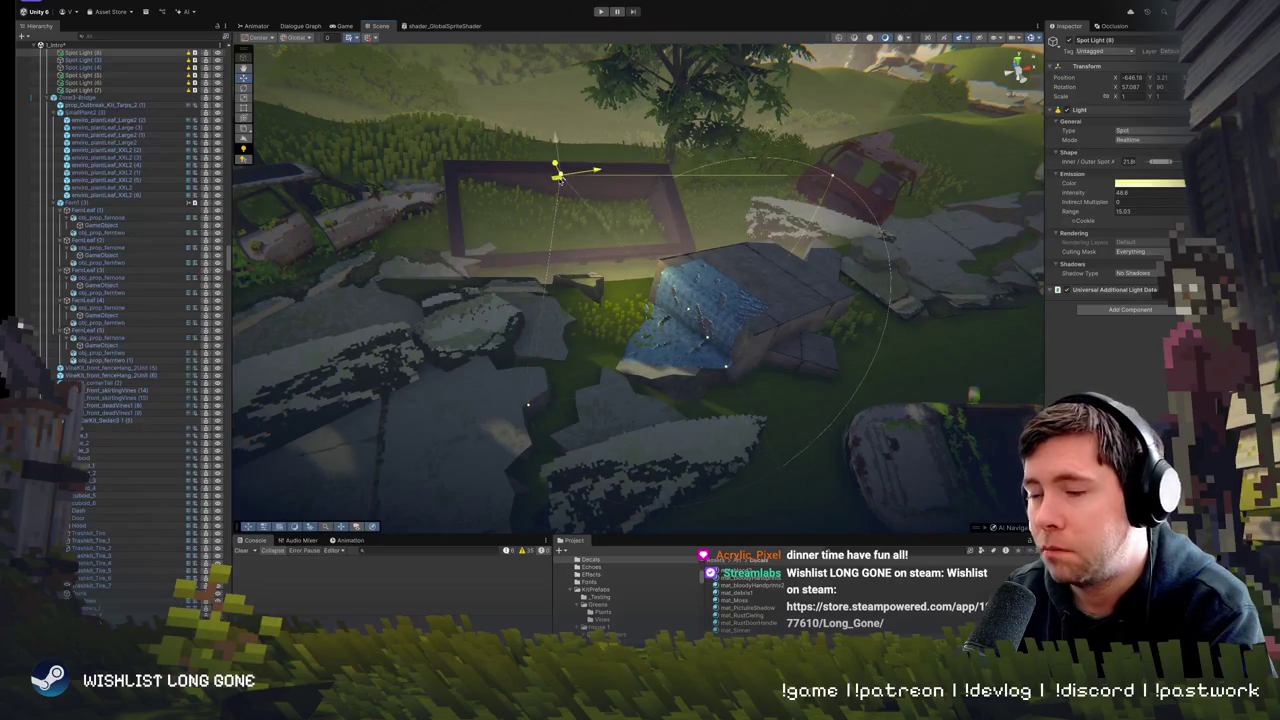
mouse_move(560, 177)
left_mouse_down()
mouse_move(509, 182)
mouse_move(634, 207)
mouse_move(608, 273)
mouse_move(671, 165)
mouse_move(667, 186)
left_mouse_up()
key("w")
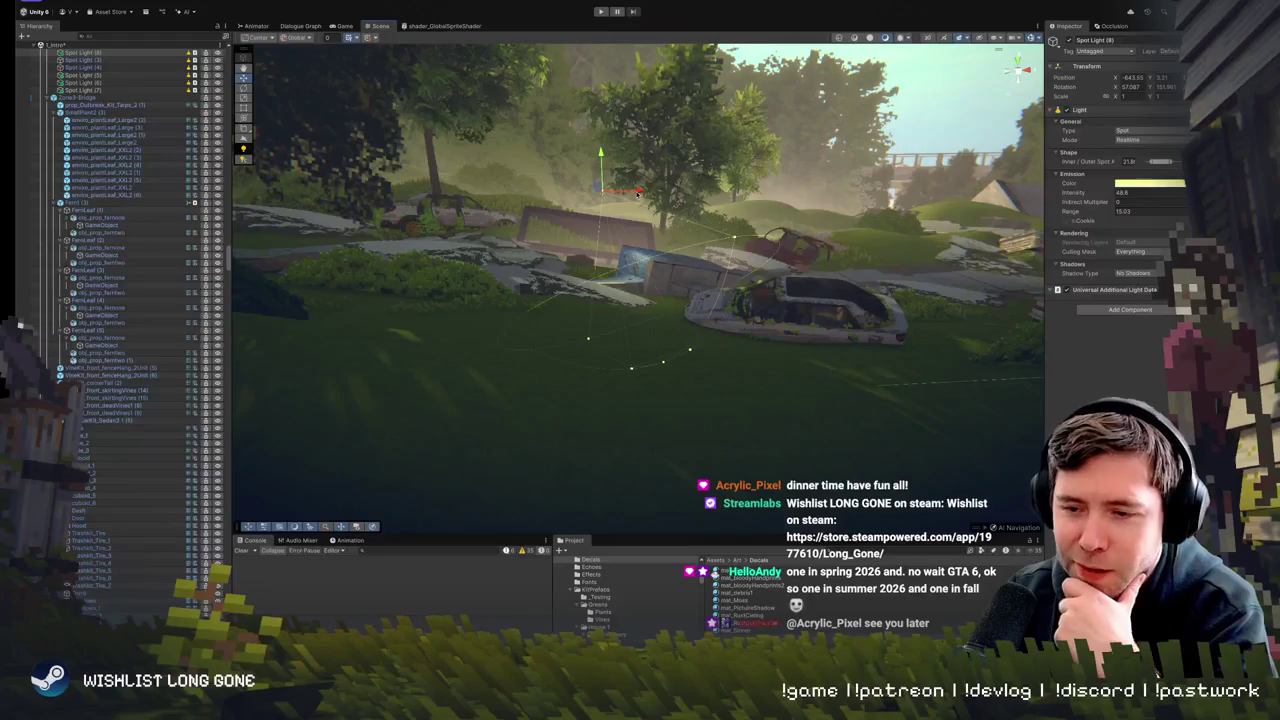
left_click_drag(711, 184, 677, 235)
left_click_drag(670, 135, 653, 177)
- Widen Spot Light (8)'s cone to an outer angle of 66.34
left_click(548, 175)
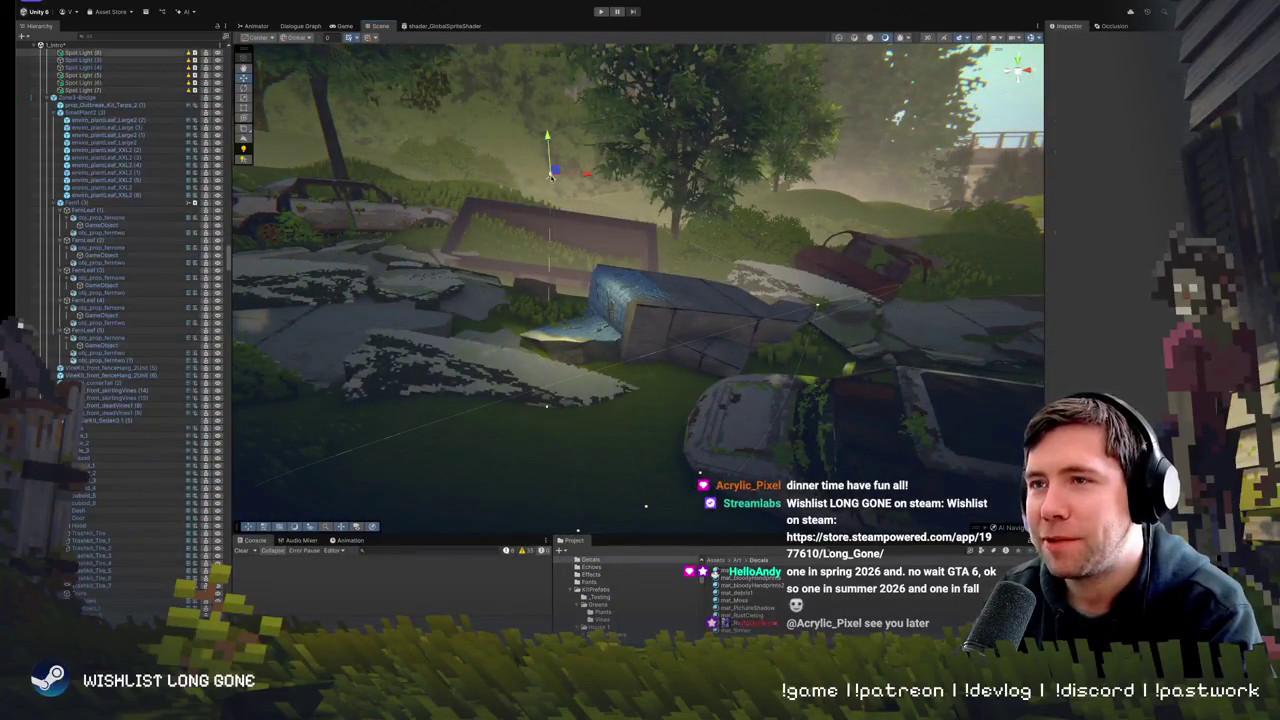
mouse_move(563, 178)
left_mouse_down()
mouse_move(688, 190)
mouse_move(676, 192)
left_mouse_up()
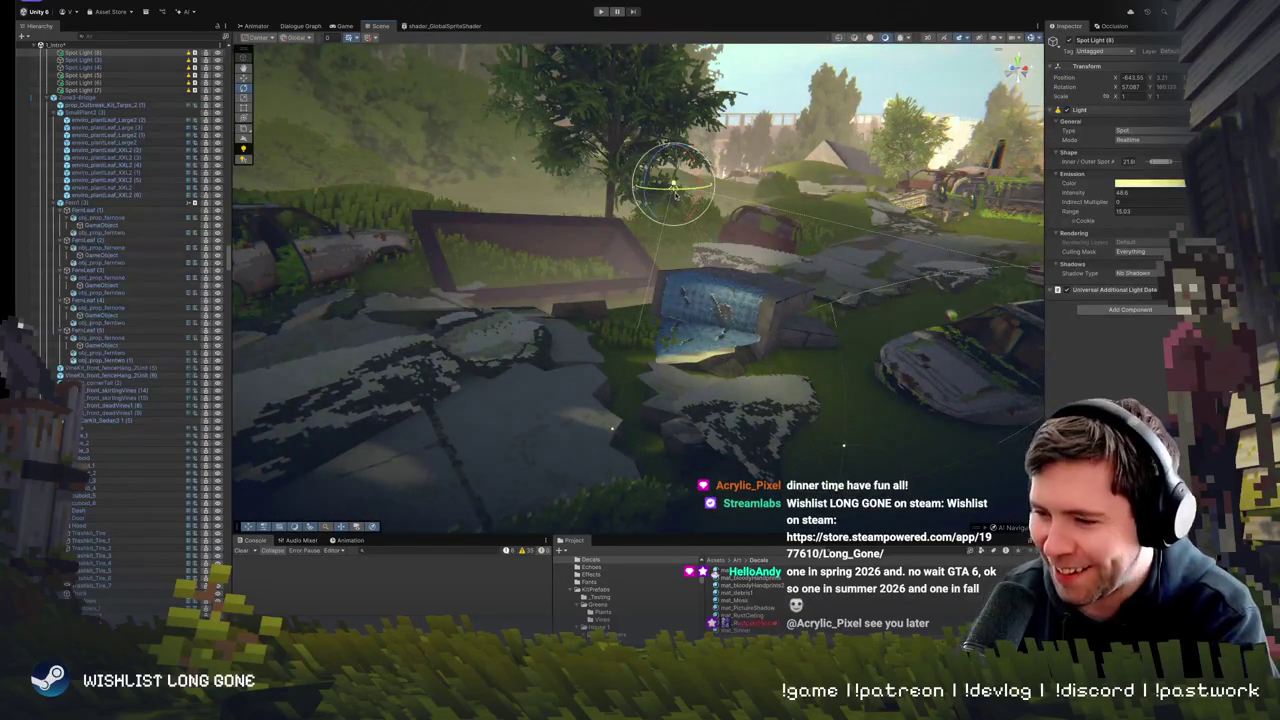
scroll(858, 445, "down", 5)
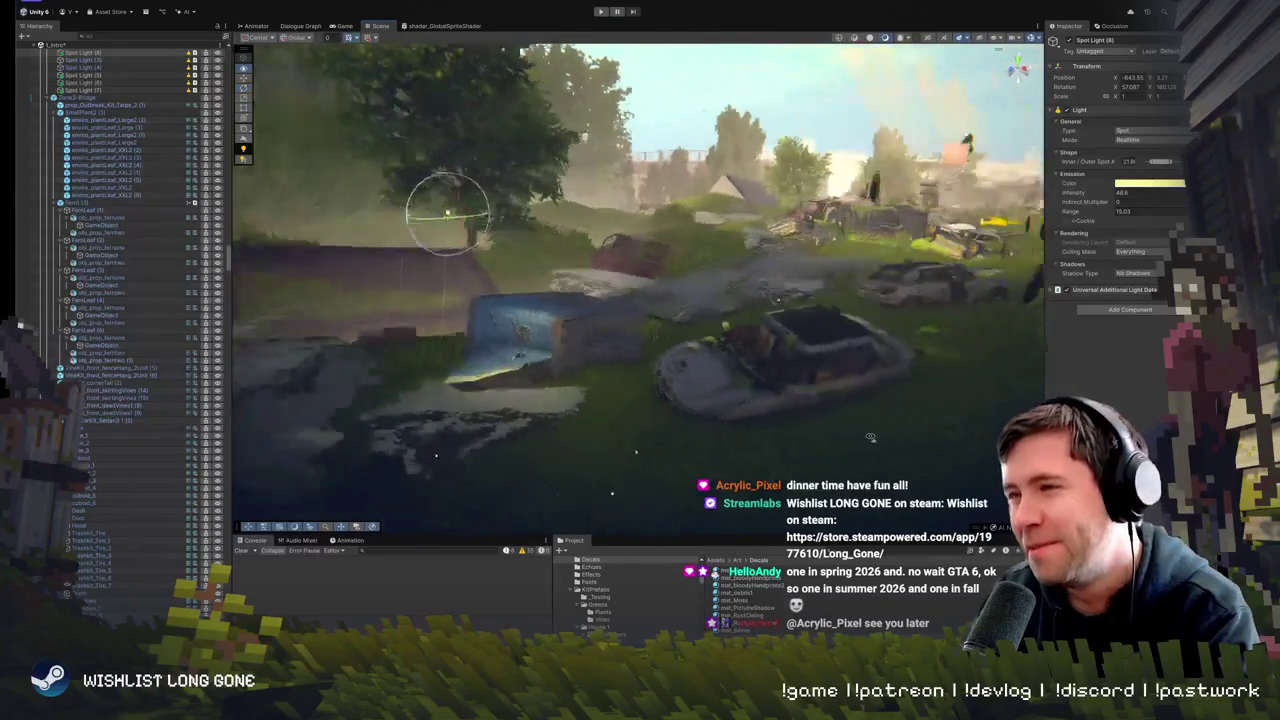
mouse_move(790, 296)
left_mouse_down()
mouse_move(800, 330)
mouse_move(777, 366)
mouse_move(758, 350)
mouse_move(770, 340)
left_mouse_up()
key("w")
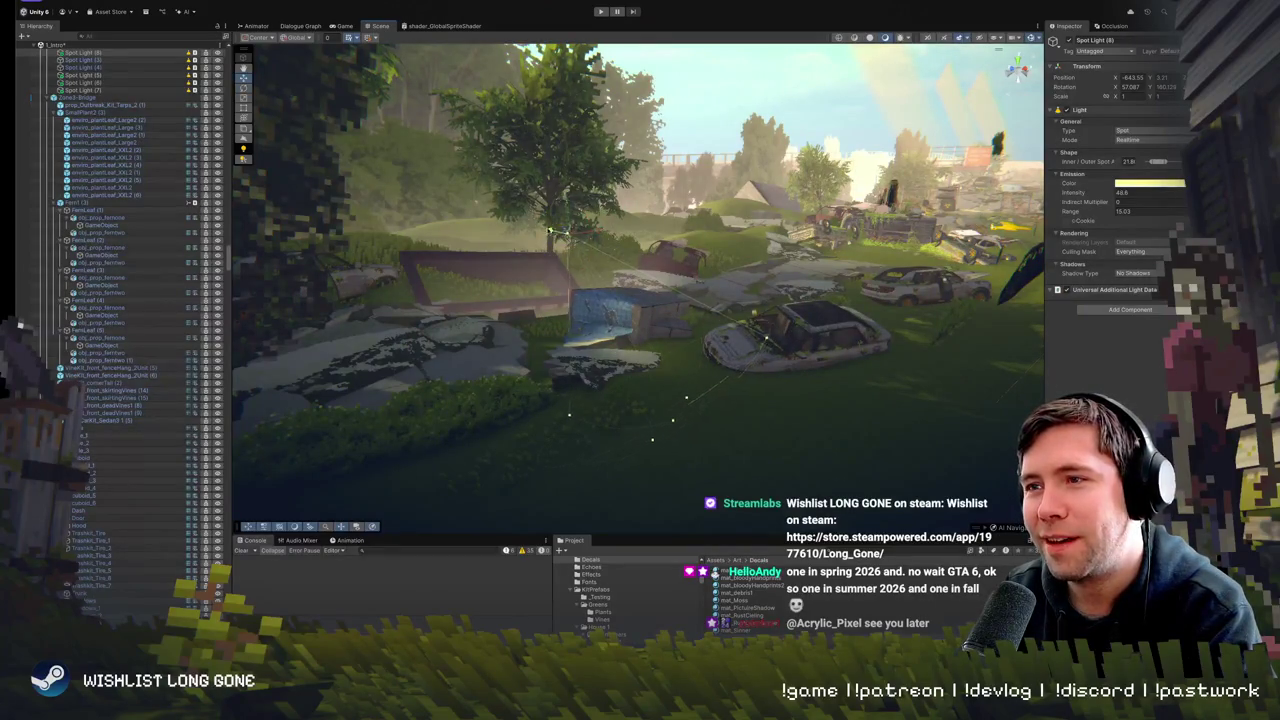
mouse_move(549, 232)
left_mouse_down()
mouse_move(618, 200)
mouse_move(503, 263)
left_mouse_up()
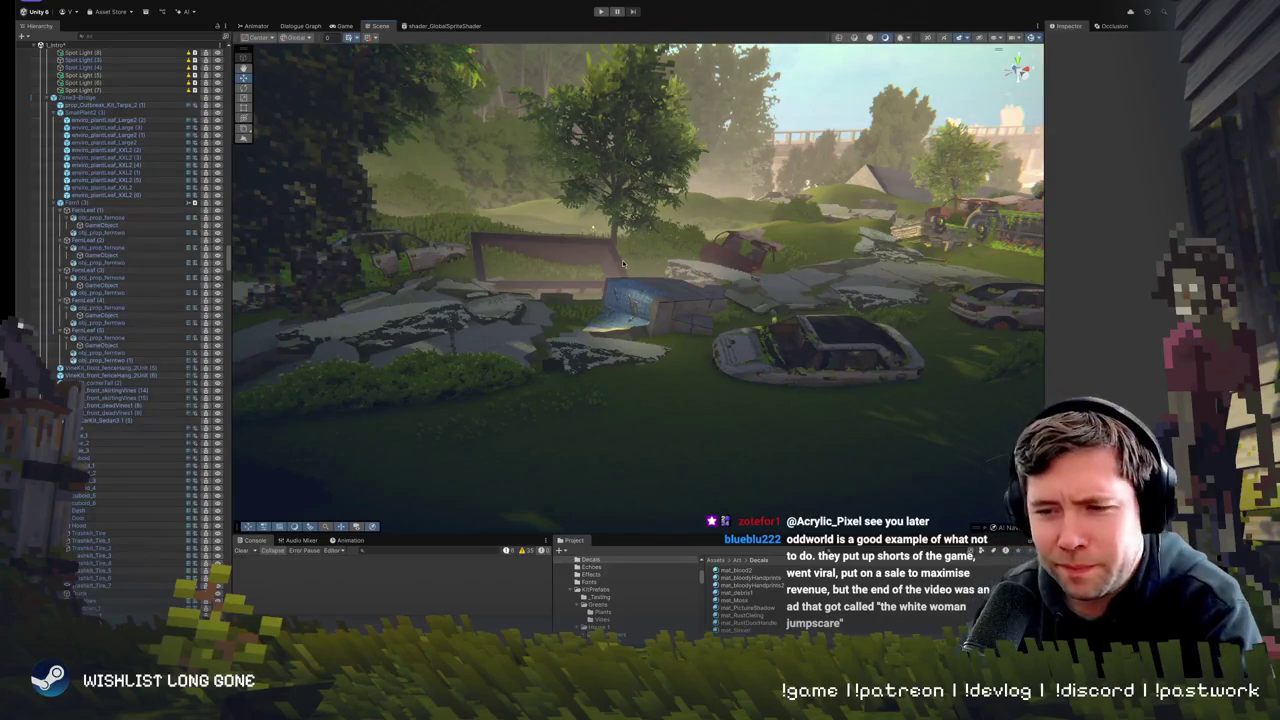
mouse_move(612, 267)
left_mouse_down()
mouse_move(618, 325)
mouse_move(701, 284)
mouse_move(672, 368)
left_mouse_up()
- Select the concrete block Cube (24), try a forward tilt, then undo it
left_click(670, 376)
left_click(686, 396, "shift")
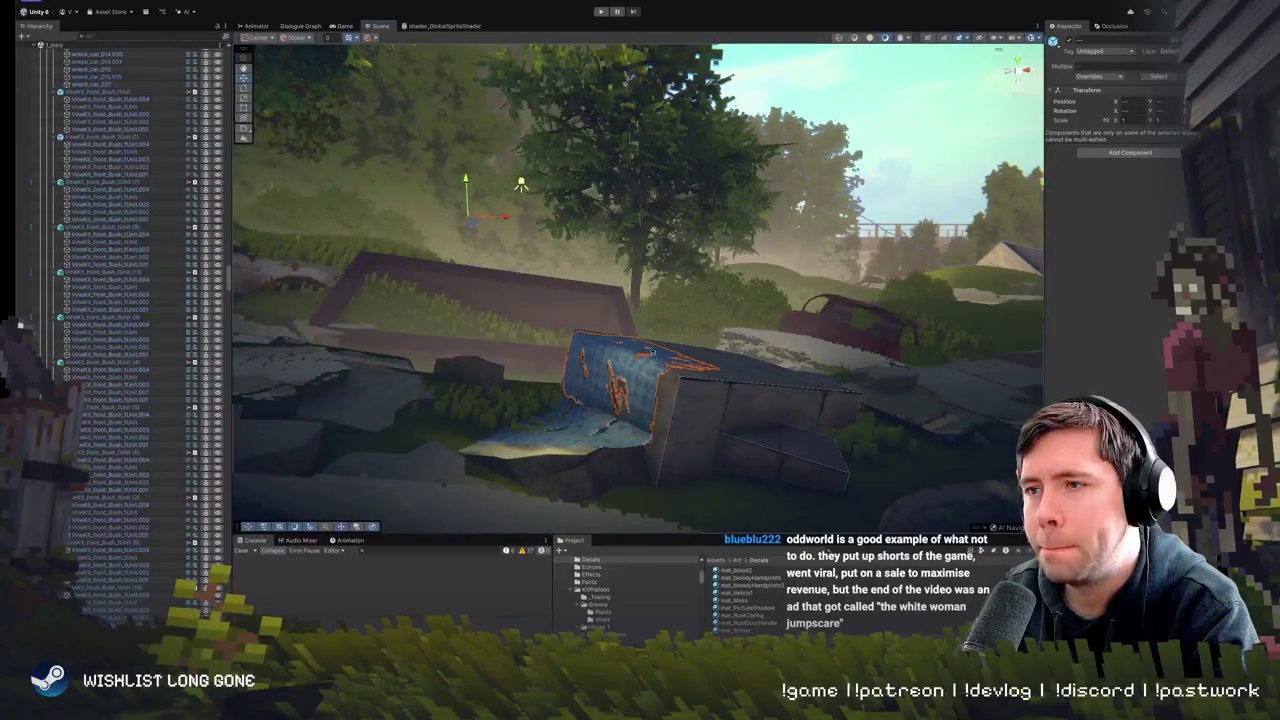
left_click(691, 394)
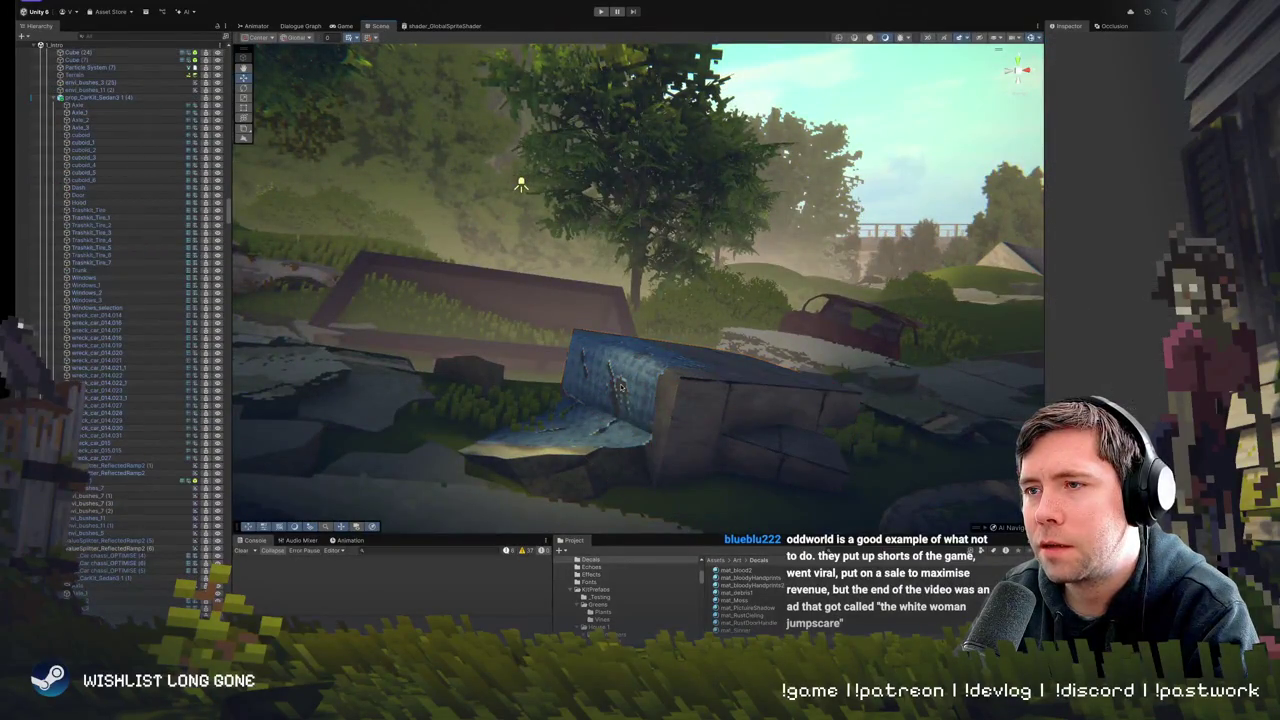
key("e")
left_click_drag(713, 392, 700, 328)
key("w")
key("ctrl+z")
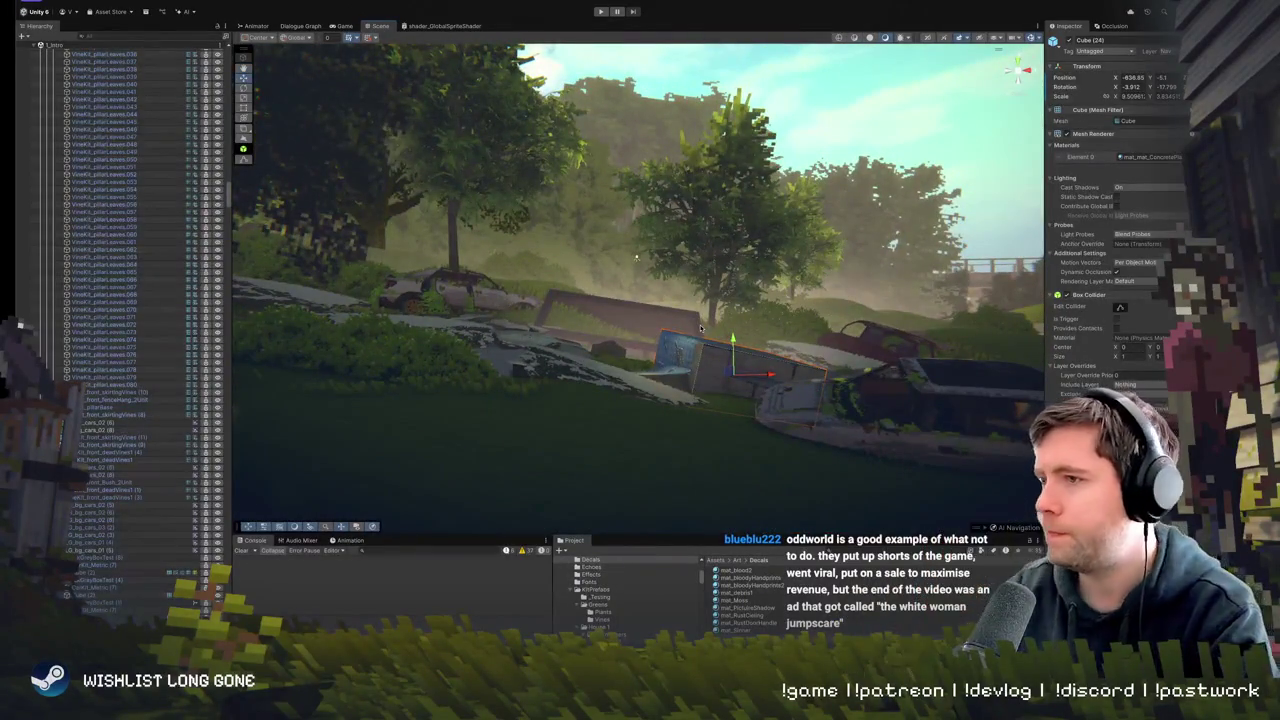
- Turn the concrete block slightly and start Play mode to test the scene
mouse_move(700, 328)
left_mouse_down()
mouse_move(680, 387)
mouse_move(703, 347)
mouse_move(789, 423)
left_mouse_up()
key("e")
mouse_move(722, 355)
left_mouse_down()
mouse_move(706, 370)
mouse_move(744, 375)
mouse_move(716, 332)
left_mouse_up()
key("w")
left_click(600, 11)
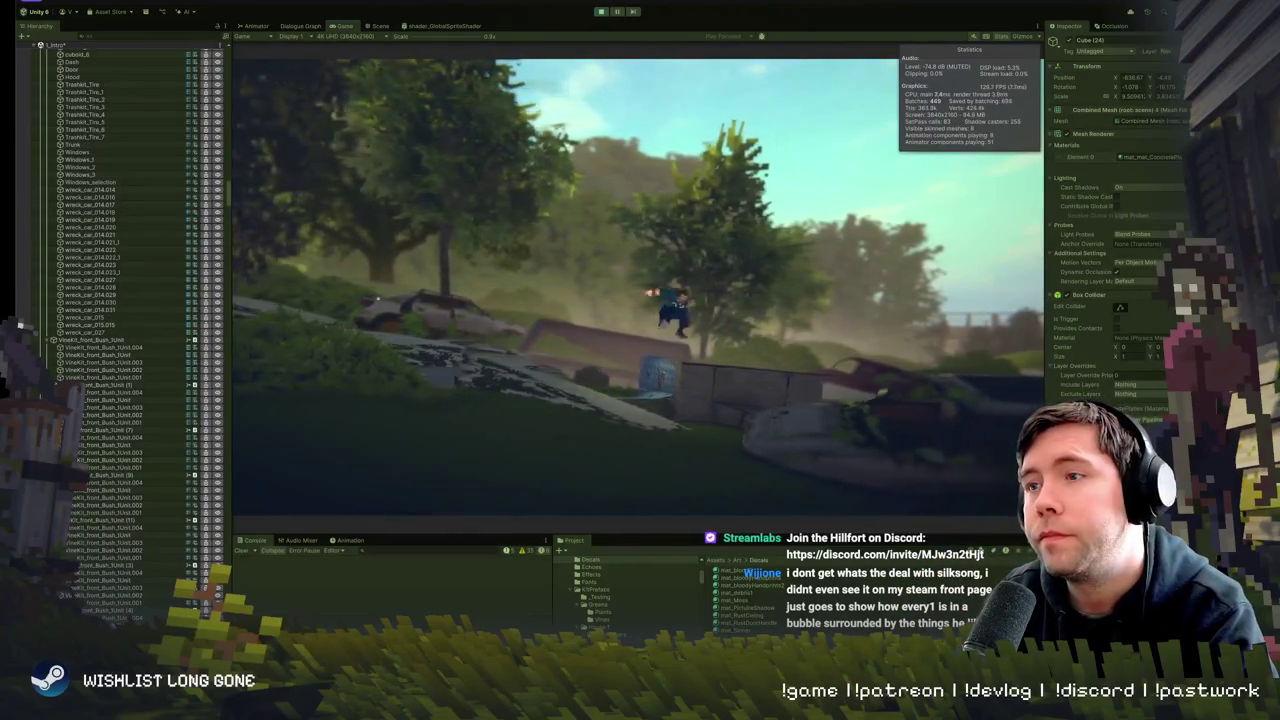
- Stop the play test and tilt Cube (24) about 5 degrees forward to roughly -5.4 on X
left_click(601, 11)
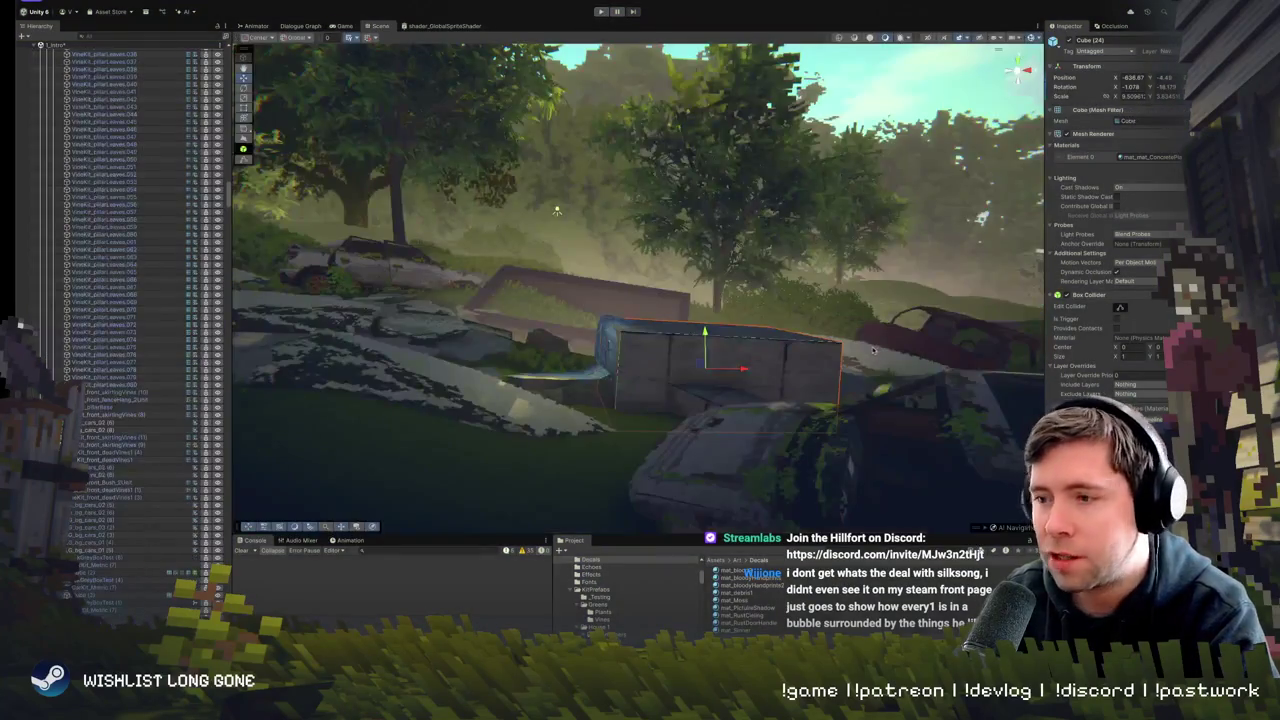
left_click_drag(713, 370, 607, 390)
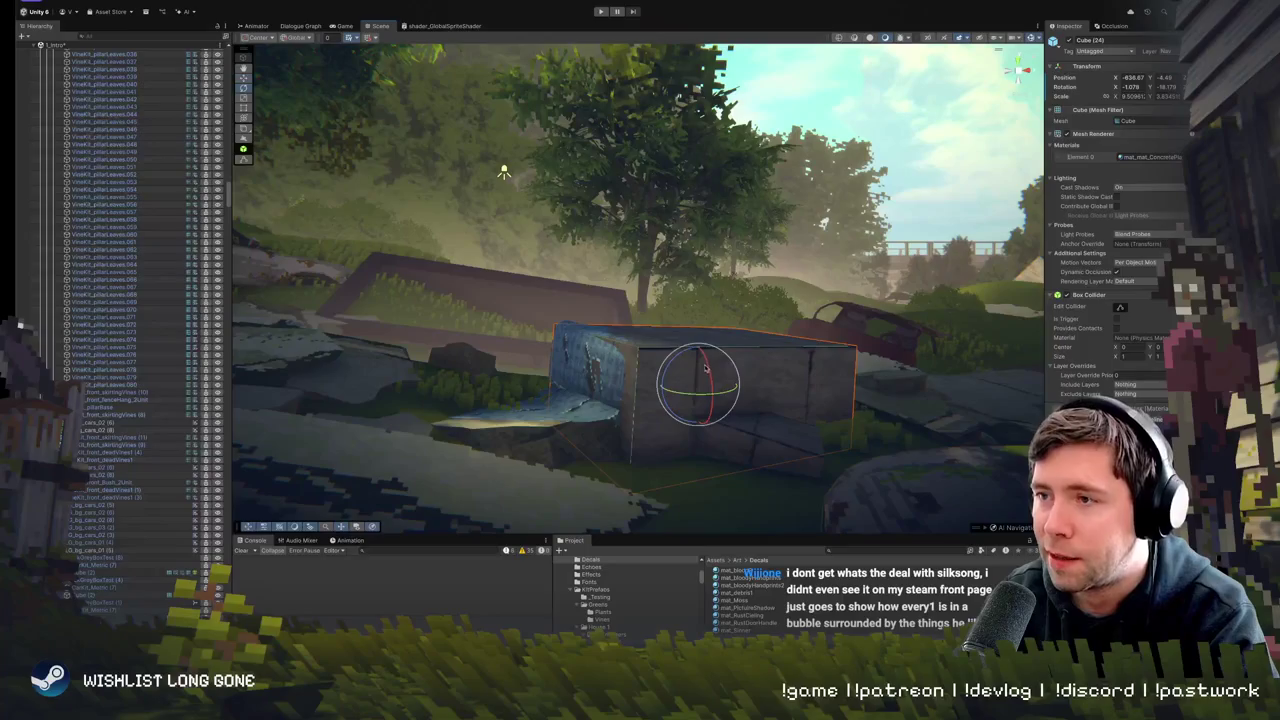
left_click_drag(705, 368, 708, 378)
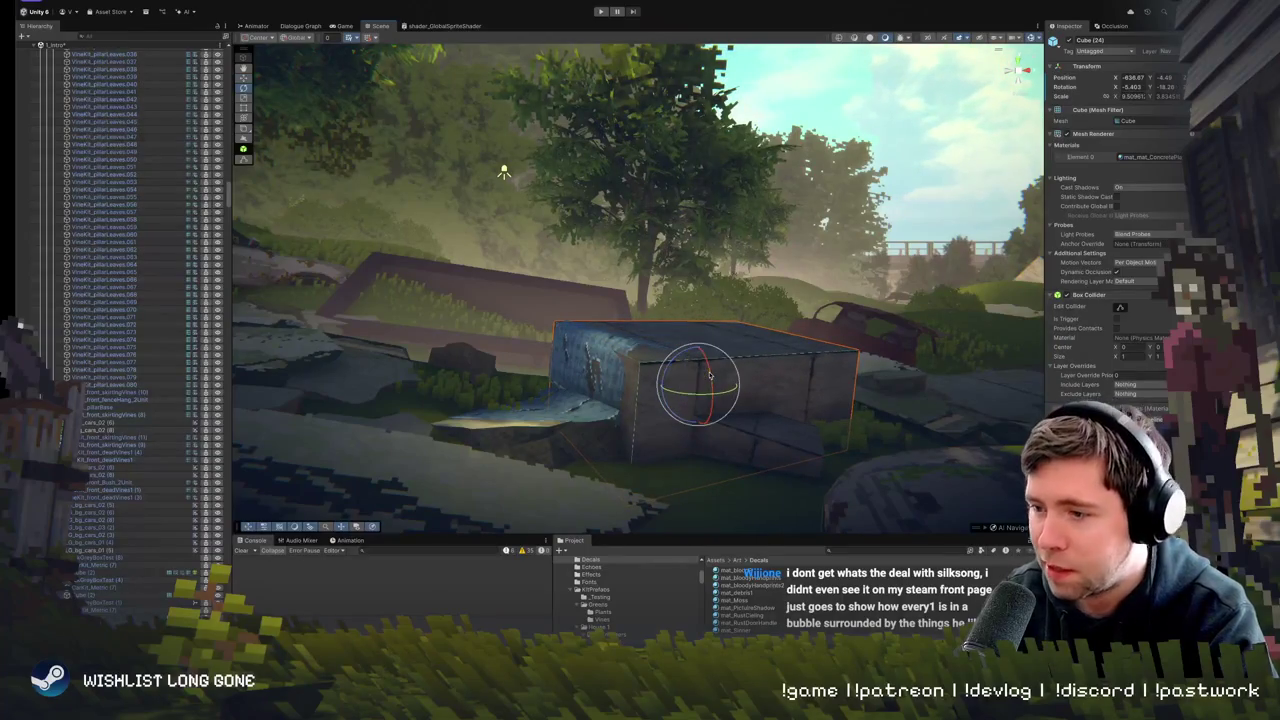
left_click_drag(675, 388, 678, 391)
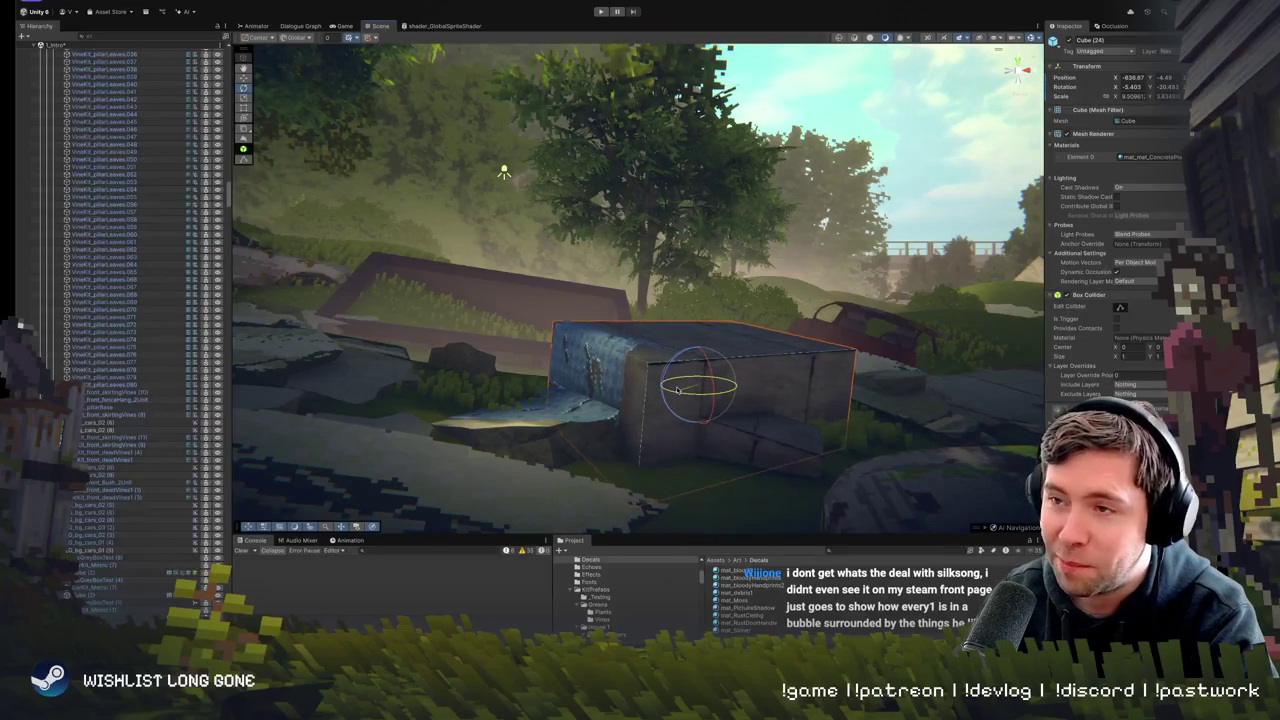